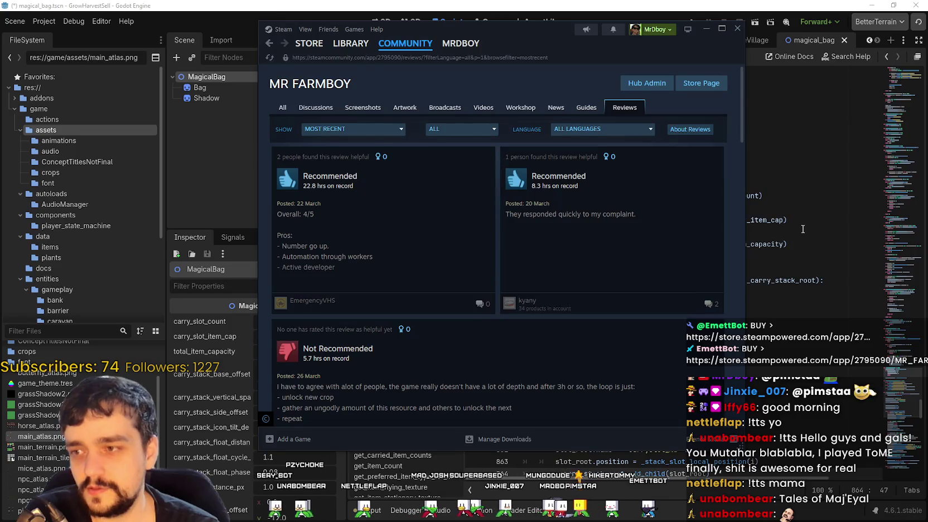
- Read the Not Recommended MR FARMBOY review, slide the Steam window right, and close it back to the list
{"action": "left_click", "coordinate": [674, 274]}
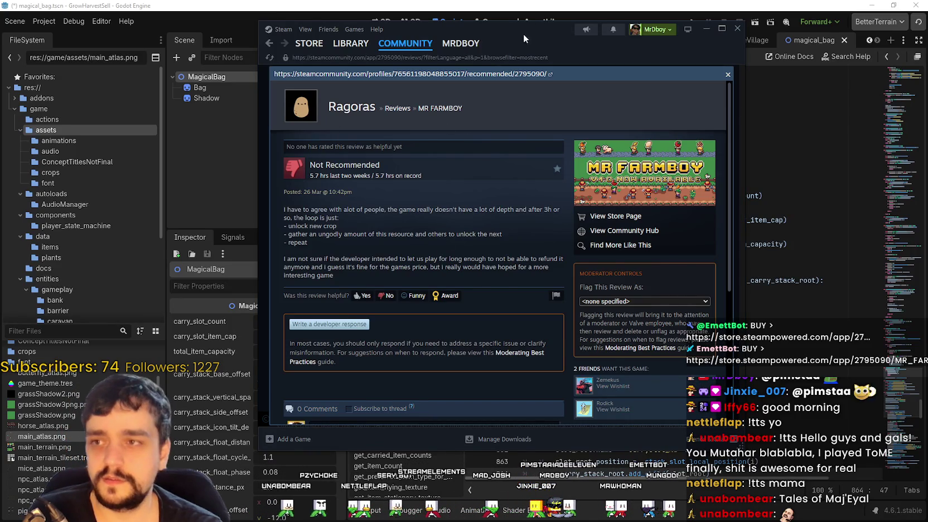
{"action": "left_click_drag", "start_coordinate": [467, 29], "coordinate": [552, 22]}
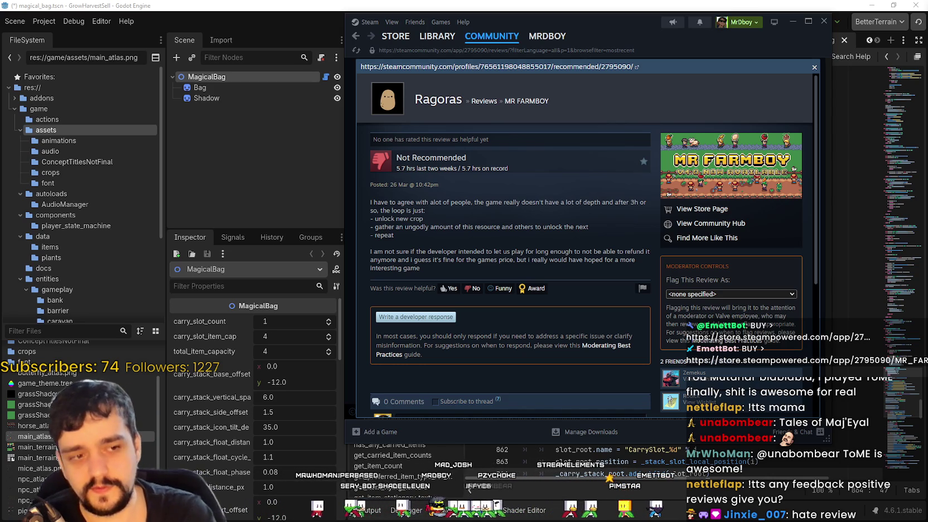
{"action": "left_click", "coordinate": [815, 67]}
{"action": "scroll", "coordinate": [554, 409], "scroll_direction": "down", "scroll_amount": 3}
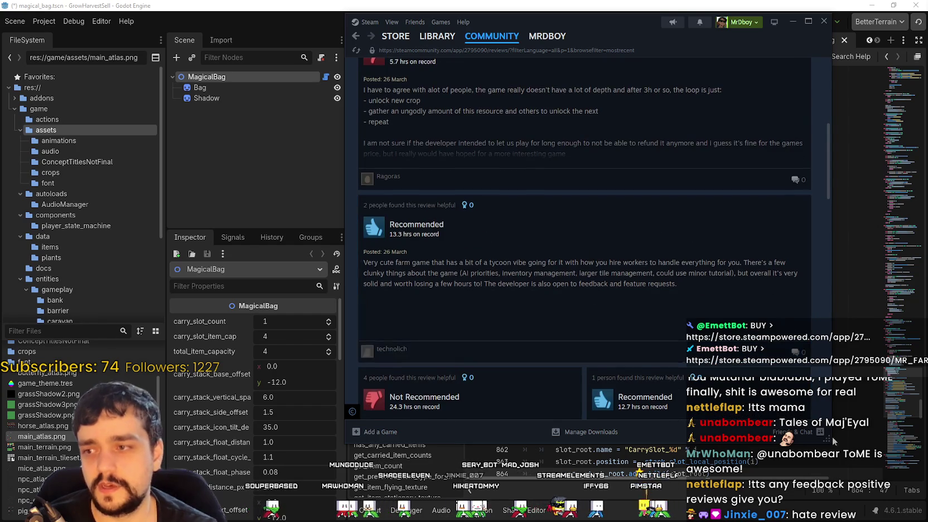
{"action": "scroll", "coordinate": [593, 269], "scroll_direction": "up", "scroll_amount": 5}
{"action": "scroll", "coordinate": [664, 155], "scroll_direction": "down", "scroll_amount": 3}
{"action": "scroll", "coordinate": [446, 240], "scroll_direction": "up", "scroll_amount": 3}
{"action": "scroll", "coordinate": [445, 298], "scroll_direction": "down", "scroll_amount": 3}
{"action": "scroll", "coordinate": [446, 298], "scroll_direction": "down", "scroll_amount": 5}
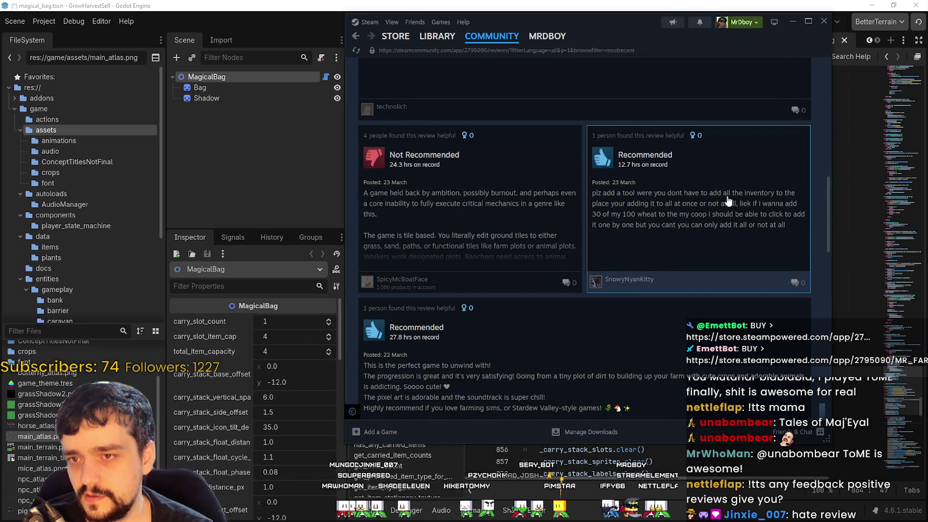
- Open the Recommended review requesting a bulk inventory-add tool and highlight its paragraph
{"action": "left_click", "coordinate": [608, 197]}
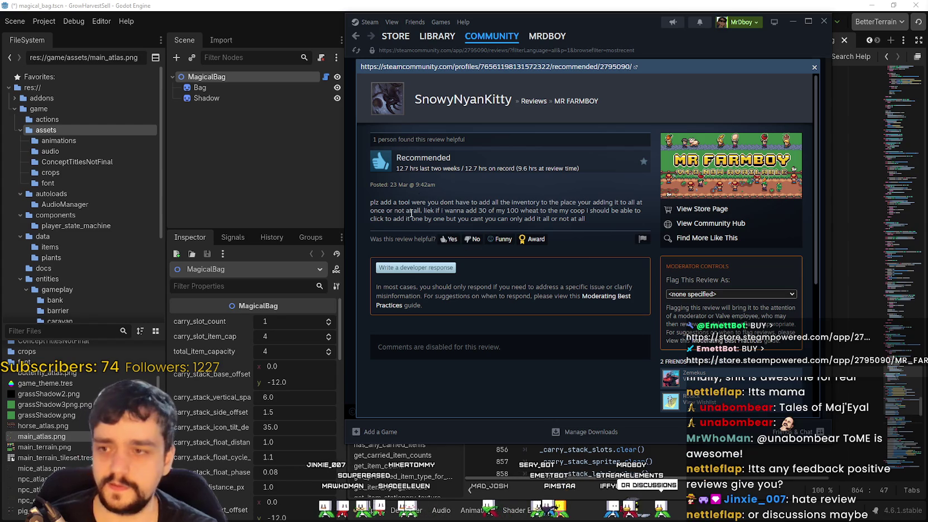
{"action": "mouse_move", "coordinate": [373, 202]}
{"action": "left_mouse_down"}
{"action": "mouse_move", "coordinate": [589, 202]}
{"action": "mouse_move", "coordinate": [603, 210]}
{"action": "left_mouse_up"}
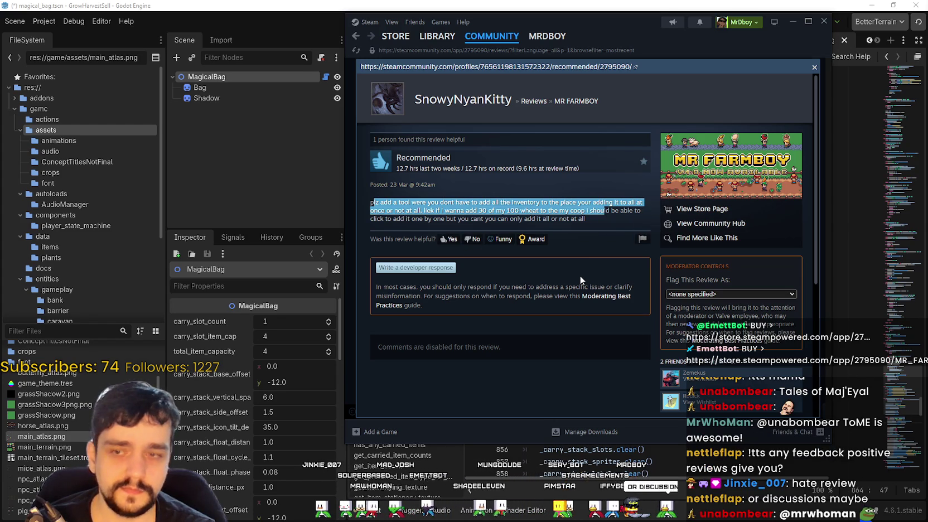
{"action": "left_click", "coordinate": [488, 204]}
{"action": "left_click_drag", "start_coordinate": [370, 204], "coordinate": [605, 220]}
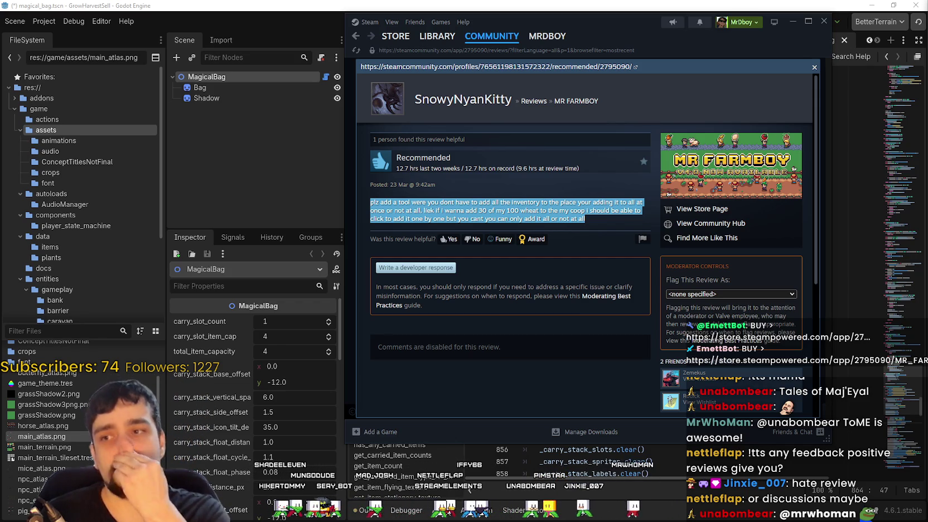
{"action": "left_click", "coordinate": [486, 181]}
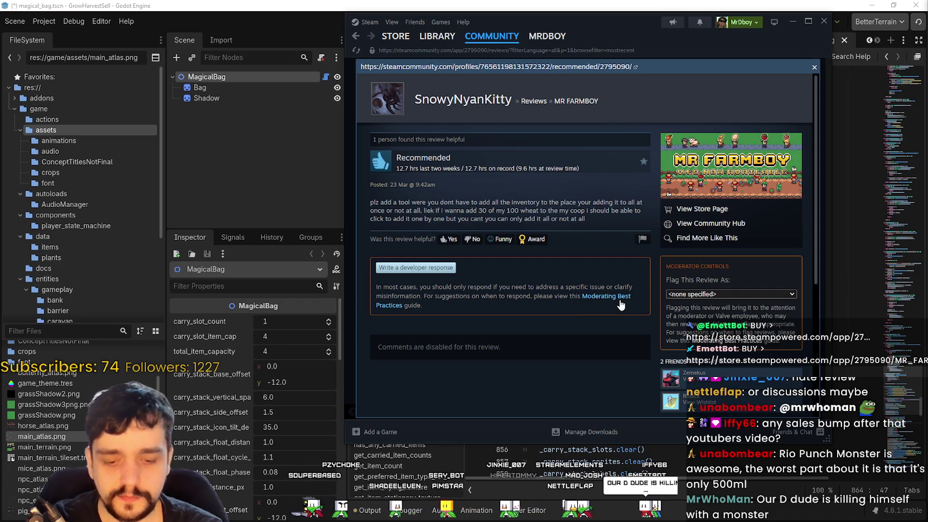
- Close the Recommended review and scroll the MR FARMBOY reviews list
{"action": "left_click", "coordinate": [815, 67]}
{"action": "scroll", "coordinate": [654, 307], "scroll_direction": "down", "scroll_amount": 5}
{"action": "scroll", "coordinate": [654, 303], "scroll_direction": "up", "scroll_amount": 5}
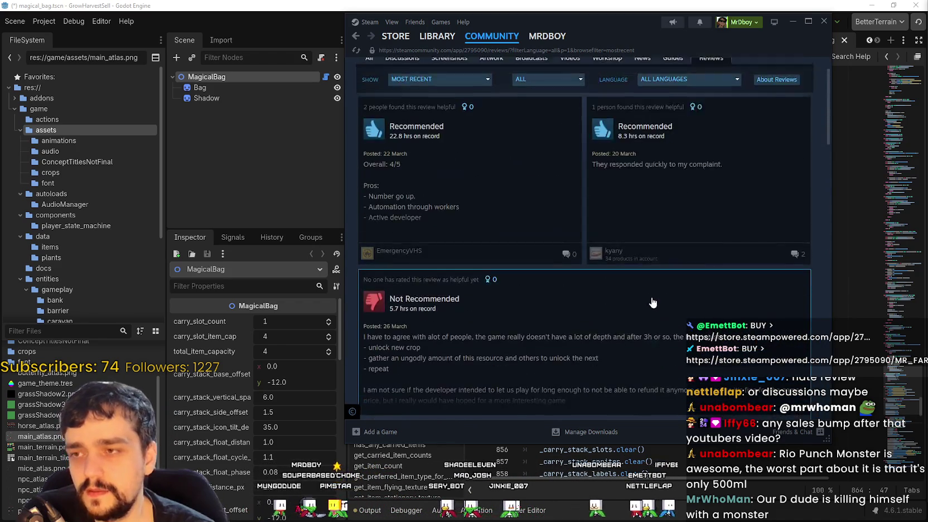
{"action": "scroll", "coordinate": [696, 228], "scroll_direction": "down", "scroll_amount": 3}
- Open the Not Recommended review saying the game lacks depth and read through it
{"action": "left_click", "coordinate": [696, 235]}
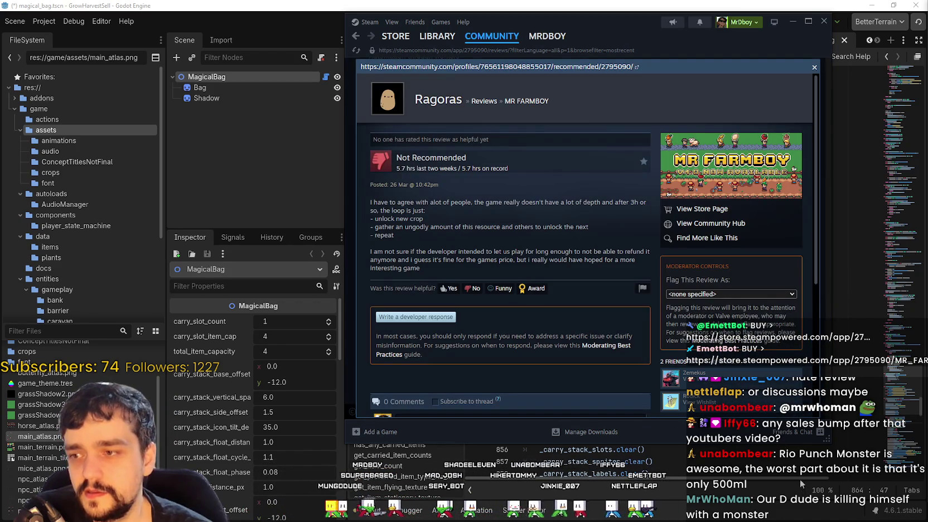
{"action": "scroll", "coordinate": [574, 219], "scroll_direction": "down", "scroll_amount": 3}
{"action": "scroll", "coordinate": [574, 220], "scroll_direction": "up", "scroll_amount": 3}
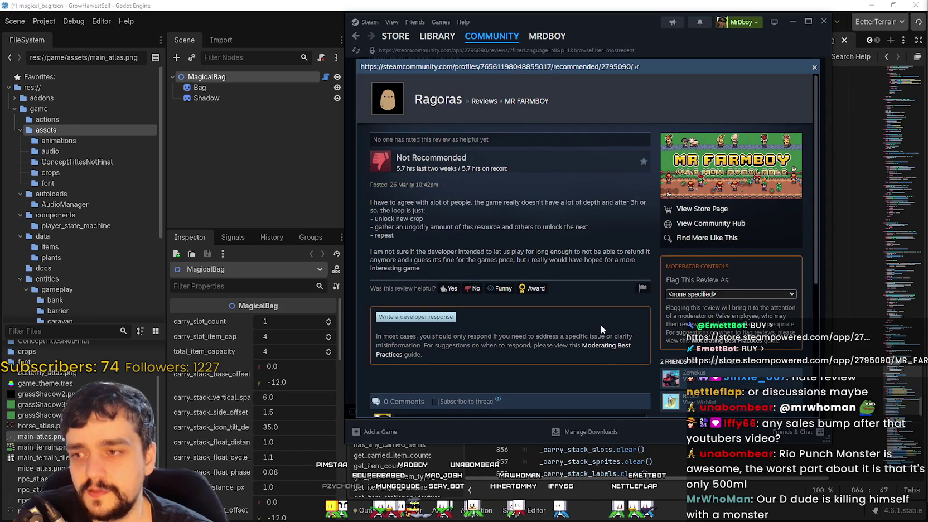
{"action": "scroll", "coordinate": [600, 324], "scroll_direction": "down", "scroll_amount": 4}
{"action": "scroll", "coordinate": [608, 351], "scroll_direction": "up", "scroll_amount": 4}
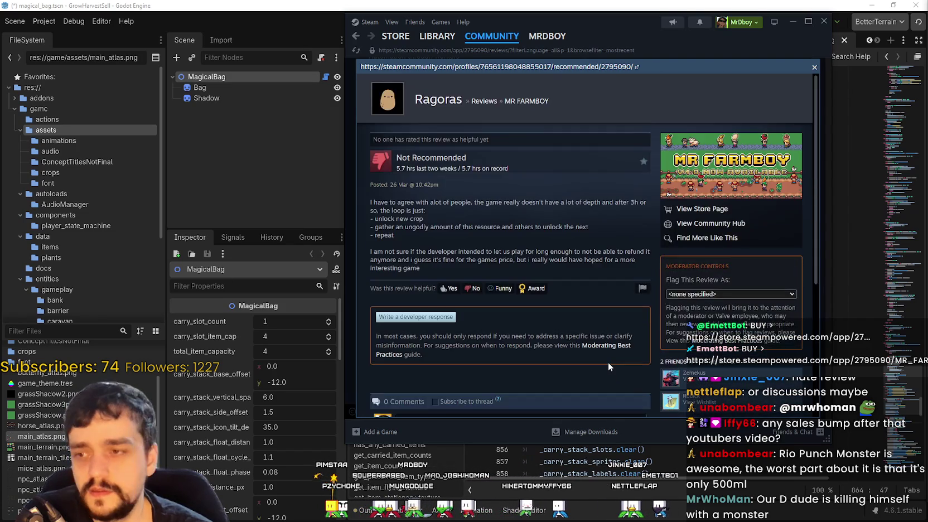
{"action": "scroll", "coordinate": [607, 362], "scroll_direction": "down", "scroll_amount": 4}
{"action": "scroll", "coordinate": [606, 365], "scroll_direction": "up", "scroll_amount": 4}
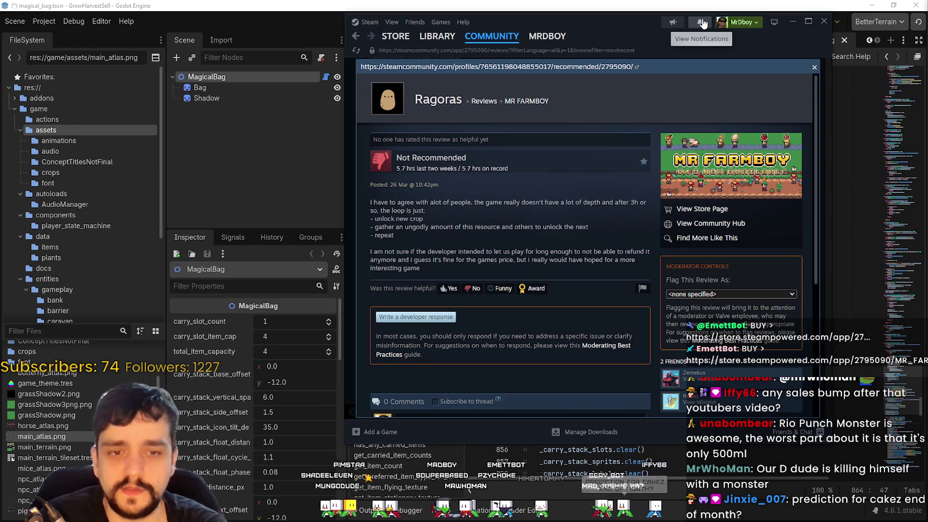
{"action": "scroll", "coordinate": [481, 243], "scroll_direction": "down", "scroll_amount": 1}
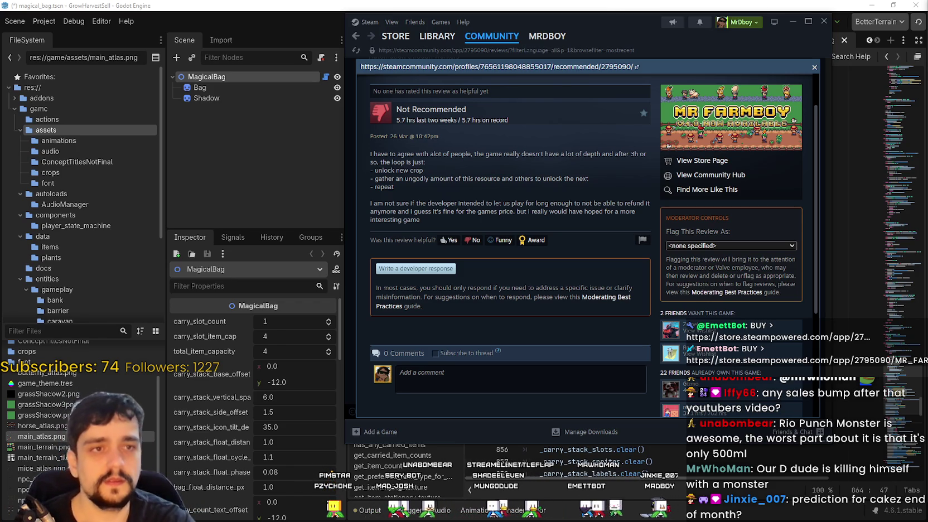
- Close the review, go to MR FARMBOY's store page, pause its trailer, and search 'Tales of Maj'
{"action": "left_click", "coordinate": [814, 67]}
{"action": "scroll", "coordinate": [552, 179], "scroll_direction": "up", "scroll_amount": 3}
{"action": "left_click", "coordinate": [394, 36]}
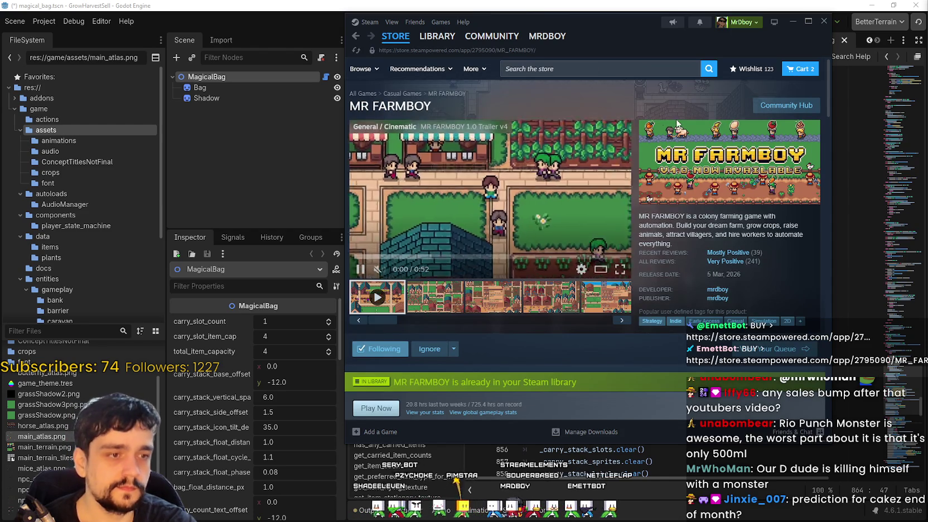
{"action": "left_click", "coordinate": [460, 151]}
{"action": "left_click", "coordinate": [657, 69]}
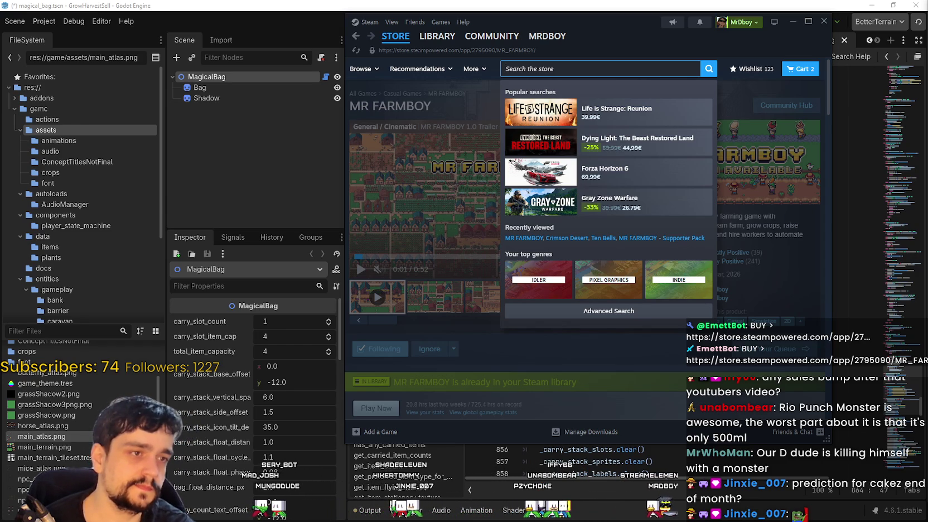
{"action": "type", "text": "Tales of Maj"}
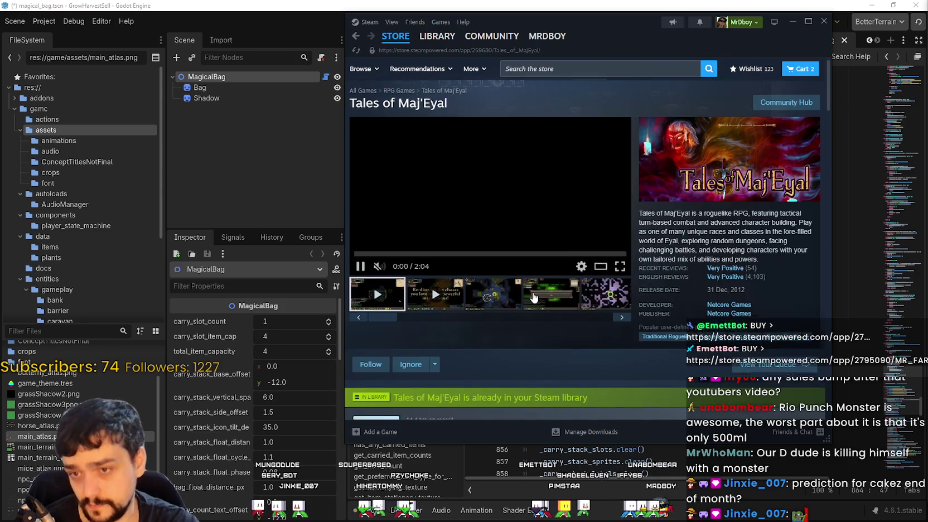
{"action": "scroll", "coordinate": [535, 290], "scroll_direction": "down", "scroll_amount": 10}
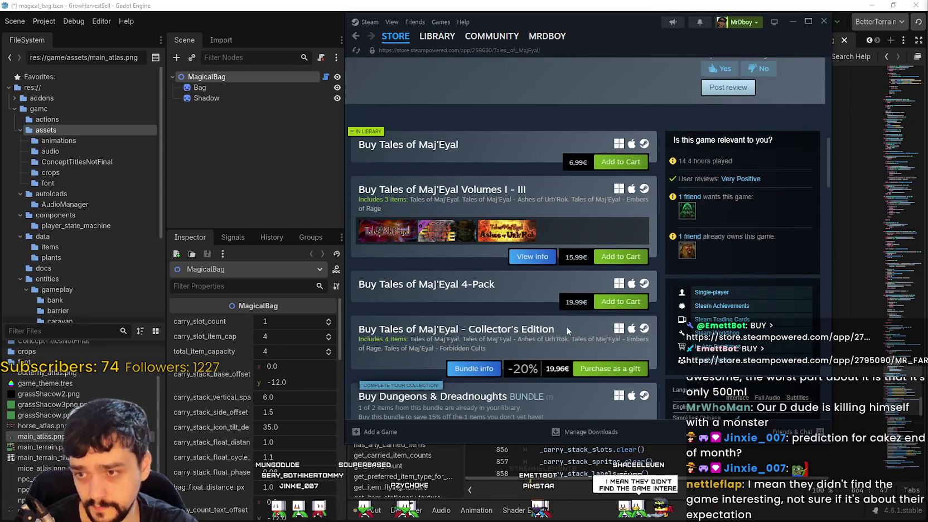
{"action": "scroll", "coordinate": [552, 308], "scroll_direction": "down", "scroll_amount": 3}
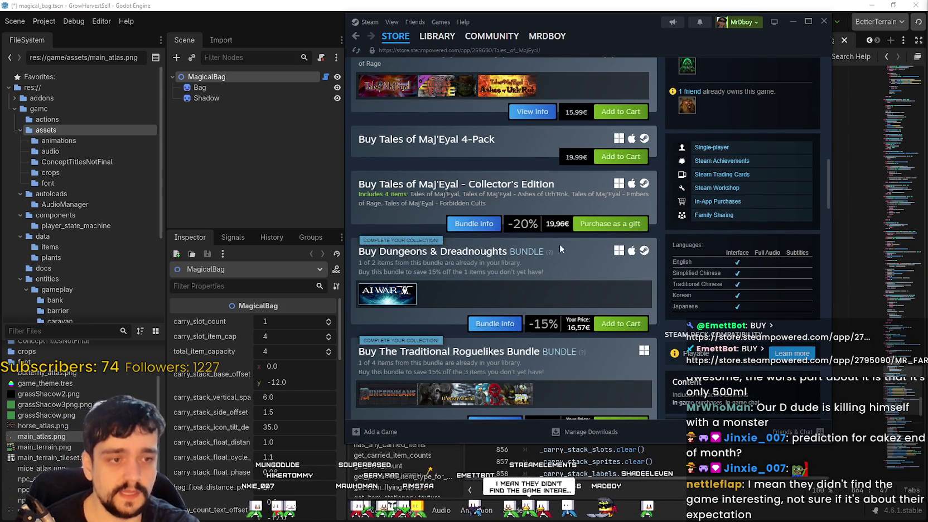
{"action": "scroll", "coordinate": [497, 260], "scroll_direction": "up", "scroll_amount": 12}
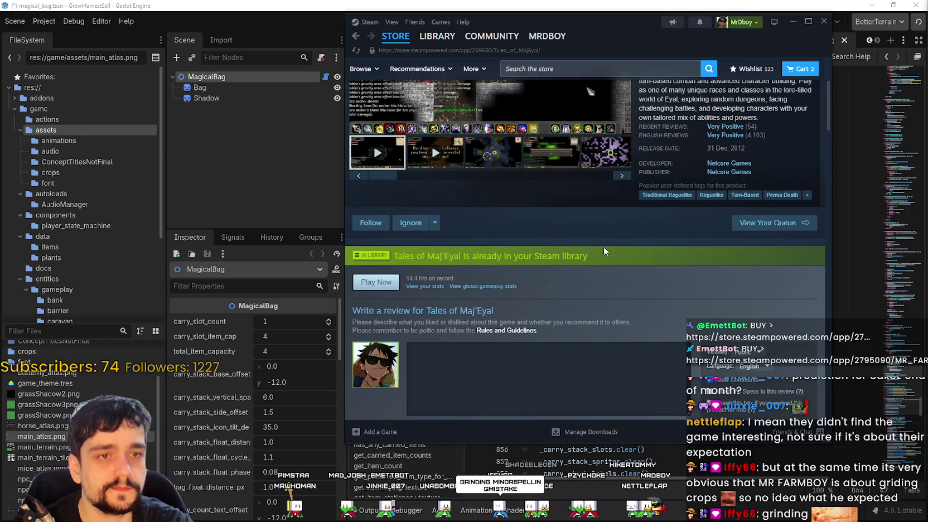
{"action": "scroll", "coordinate": [585, 247], "scroll_direction": "up", "scroll_amount": 3}
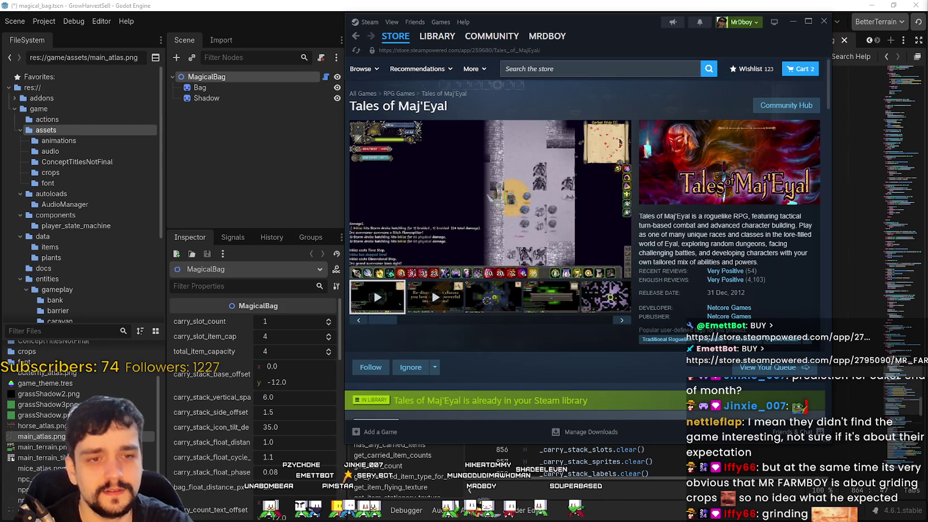
{"action": "key", "text": "alt+Tab"}
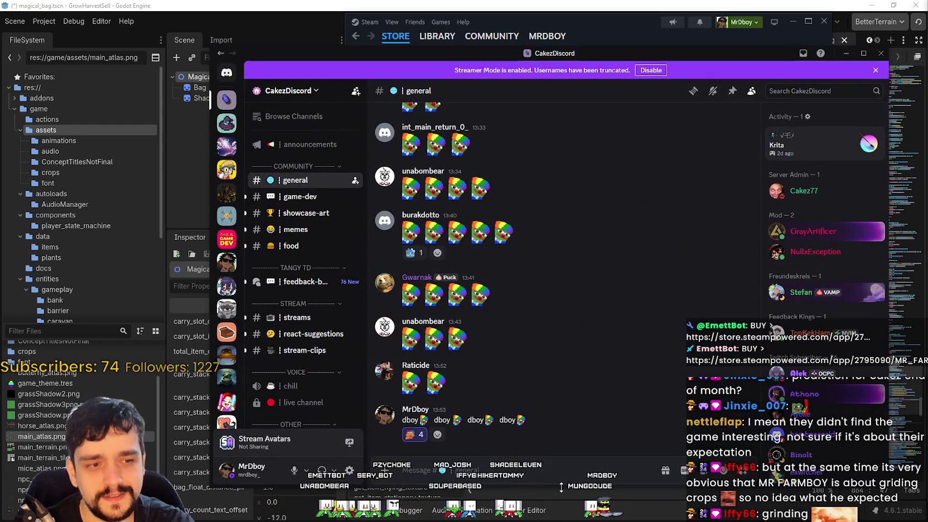
{"action": "scroll", "coordinate": [474, 351], "scroll_direction": "up", "scroll_amount": 3}
{"action": "scroll", "coordinate": [506, 330], "scroll_direction": "down", "scroll_amount": 3}
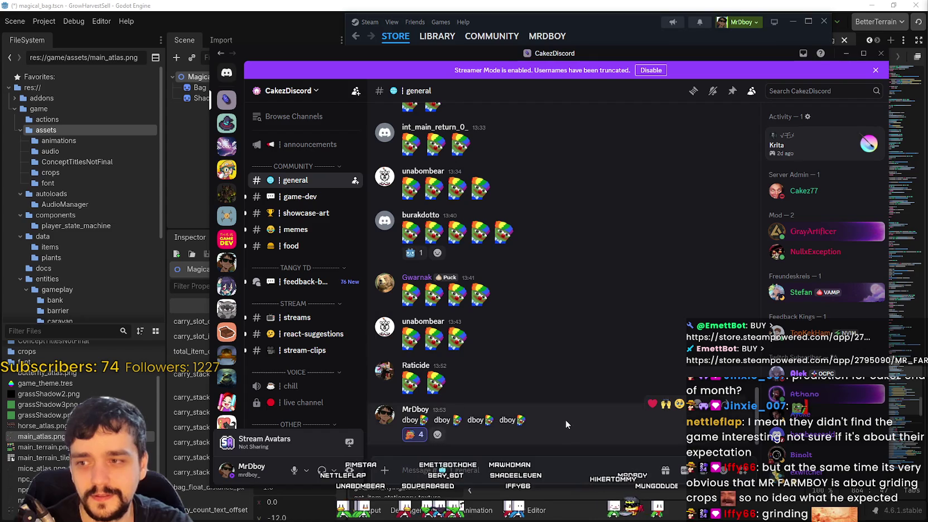
{"action": "scroll", "coordinate": [609, 347], "scroll_direction": "up", "scroll_amount": 2}
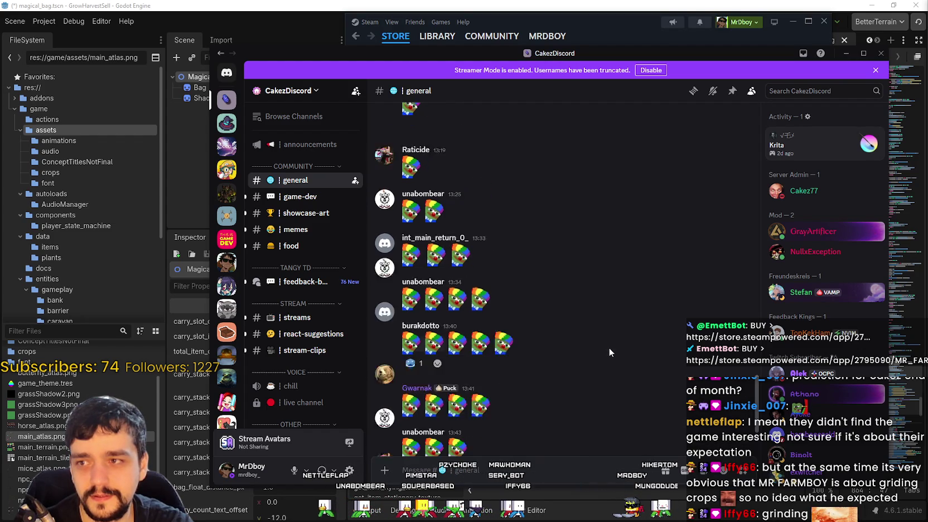
{"action": "scroll", "coordinate": [528, 351], "scroll_direction": "down", "scroll_amount": 2}
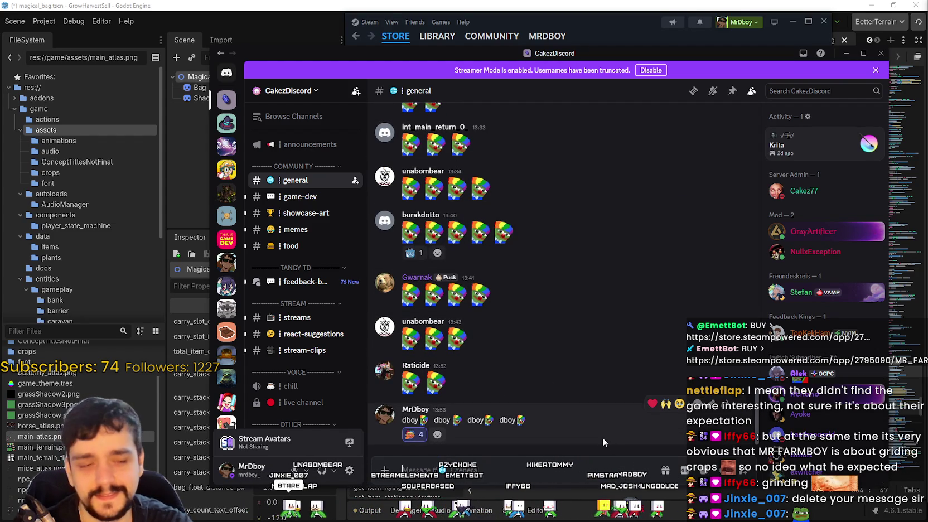
{"action": "mouse_move", "coordinate": [725, 53]}
{"action": "left_mouse_down"}
{"action": "mouse_move", "coordinate": [803, 107]}
{"action": "mouse_move", "coordinate": [927, 140]}
{"action": "left_mouse_up"}
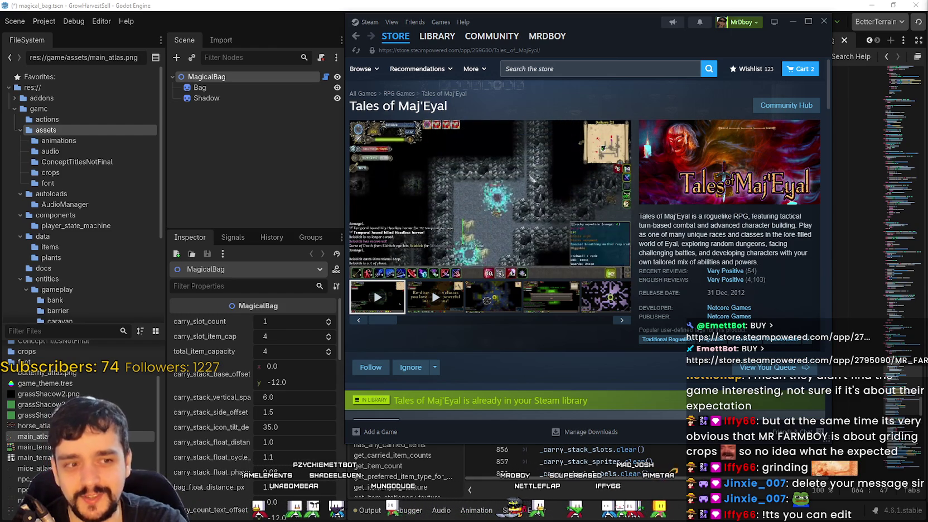
{"action": "key", "text": "alt+Tab"}
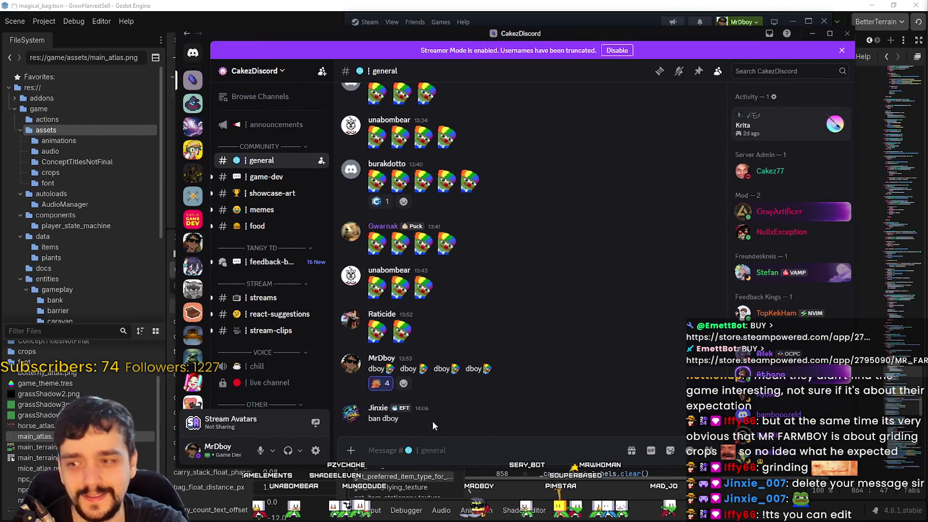
{"action": "left_click_drag", "start_coordinate": [479, 33], "coordinate": [927, 25]}
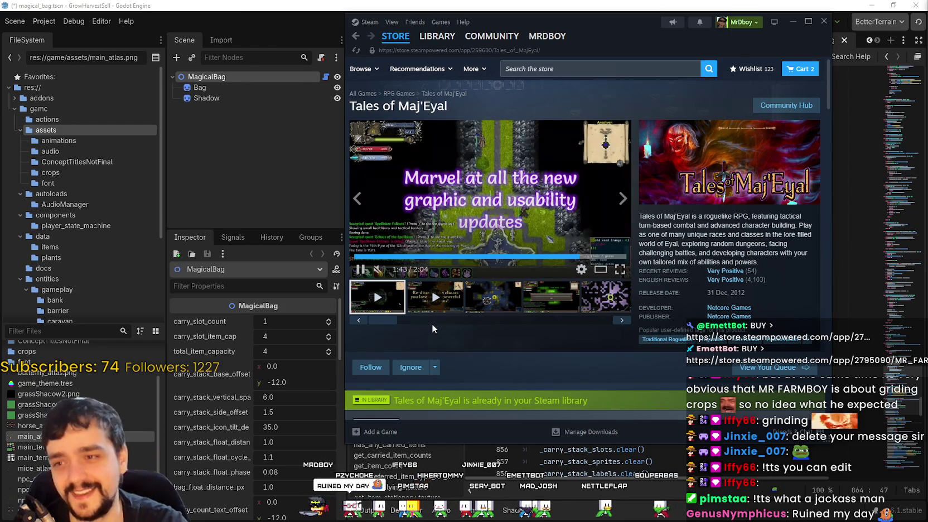
{"action": "left_click", "coordinate": [469, 304]}
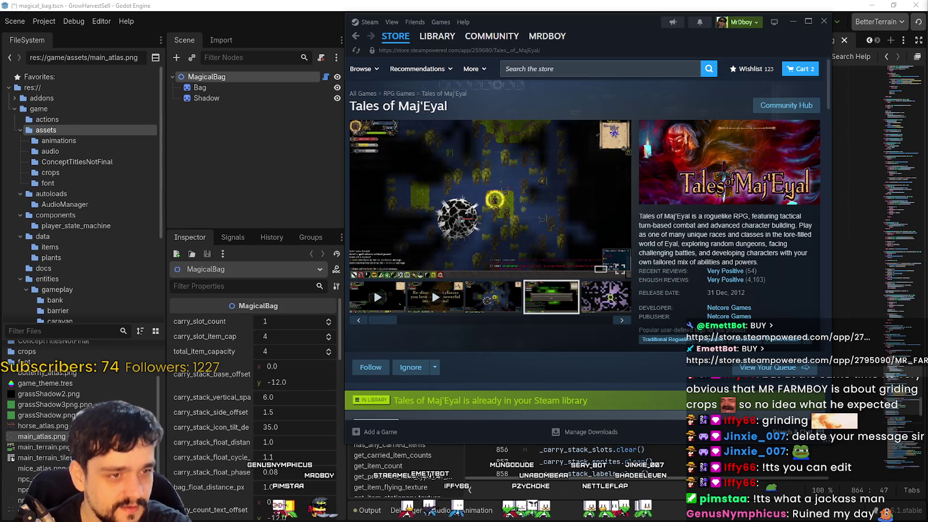
- Browse the Tales of Maj'Eyal page and its next two screenshots, then switch back to Godot
{"action": "left_click_drag", "start_coordinate": [364, 106], "coordinate": [469, 122]}
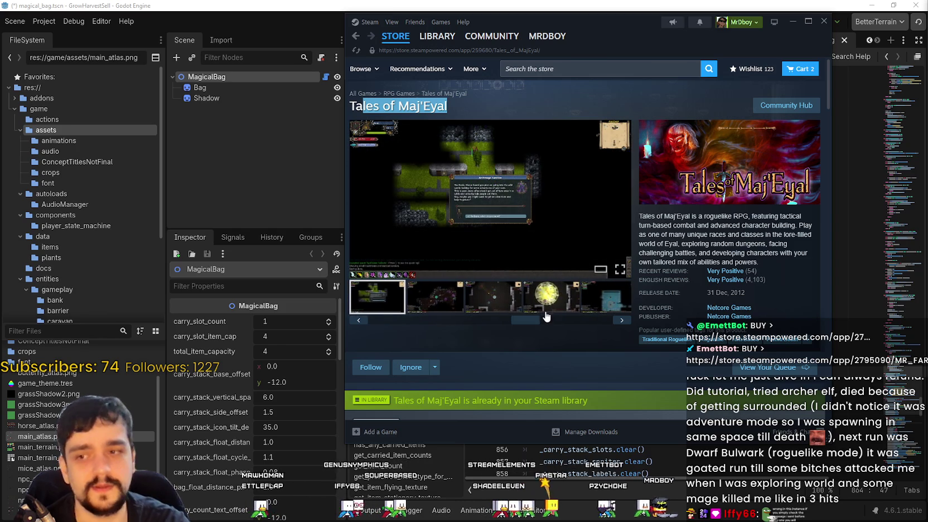
{"action": "mouse_move", "coordinate": [728, 280]}
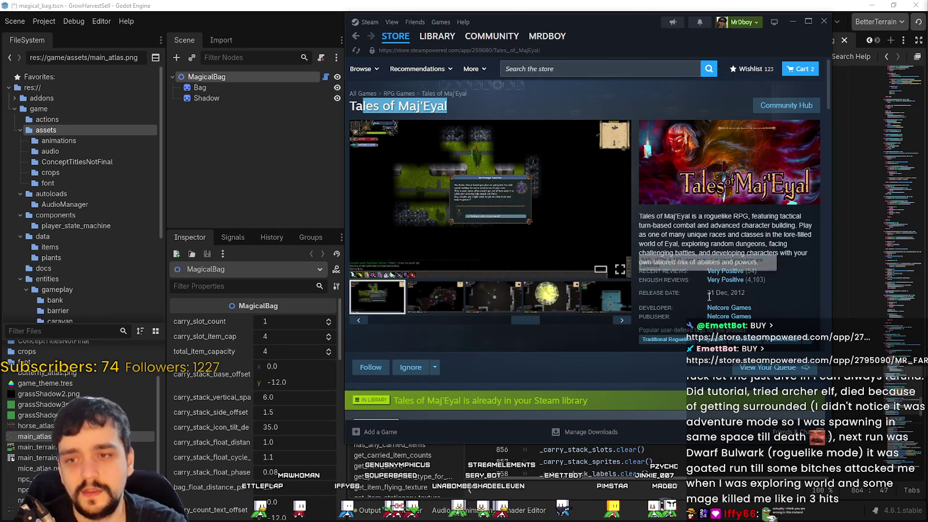
{"action": "scroll", "coordinate": [558, 307], "scroll_direction": "down", "scroll_amount": 3}
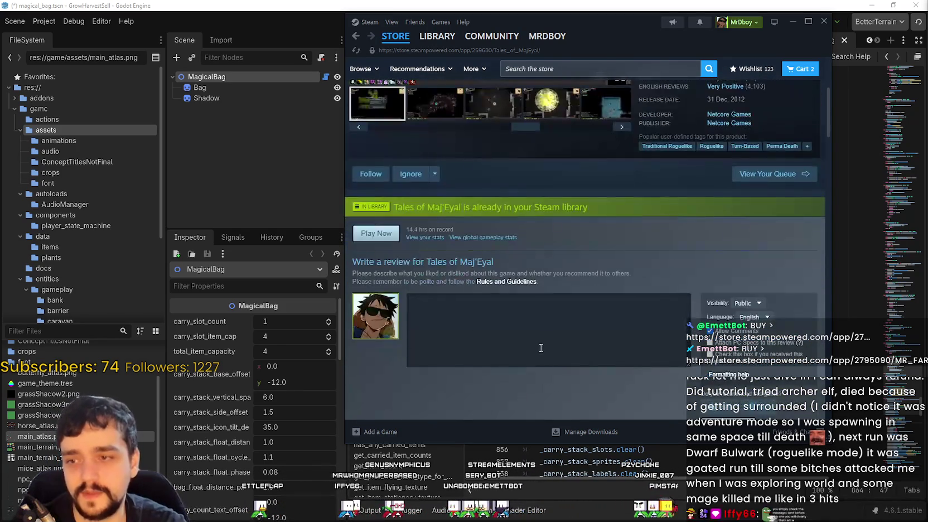
{"action": "scroll", "coordinate": [530, 351], "scroll_direction": "up", "scroll_amount": 3}
{"action": "left_click", "coordinate": [440, 292]}
{"action": "left_click", "coordinate": [494, 298]}
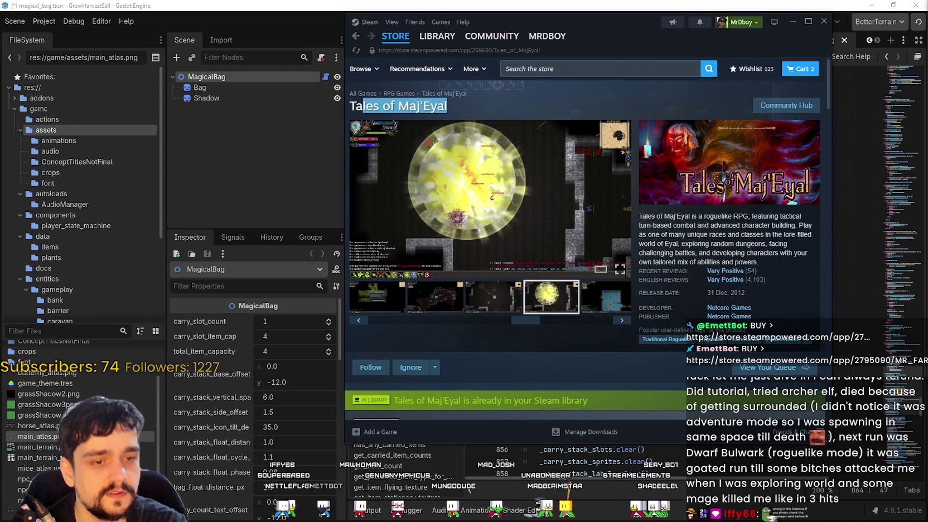
{"action": "key", "text": "alt+Tab"}
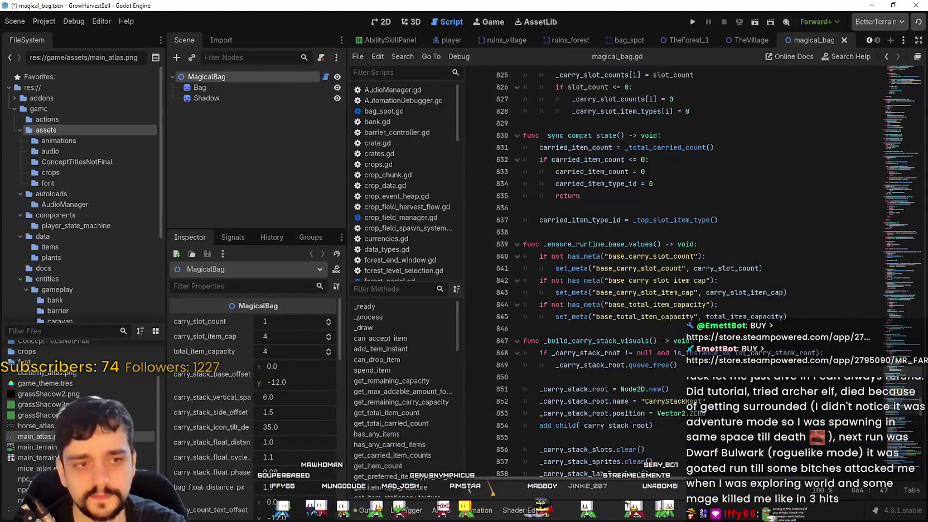
{"action": "left_click", "coordinate": [641, 172]}
{"action": "key", "text": "Down"}
{"action": "key", "text": "Down"}
{"action": "key", "text": "Down"}
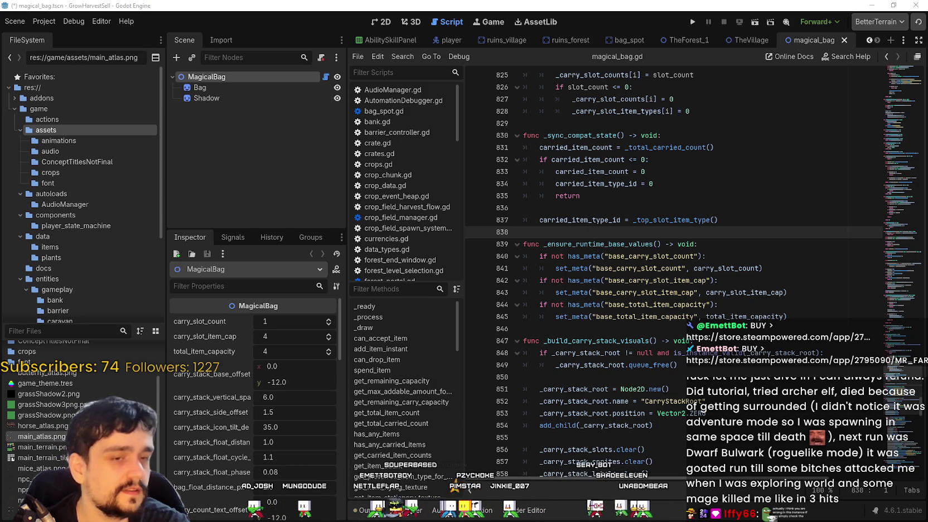
{"action": "key", "text": "Down"}
{"action": "key", "text": "Down"}
{"action": "key", "text": "Down"}
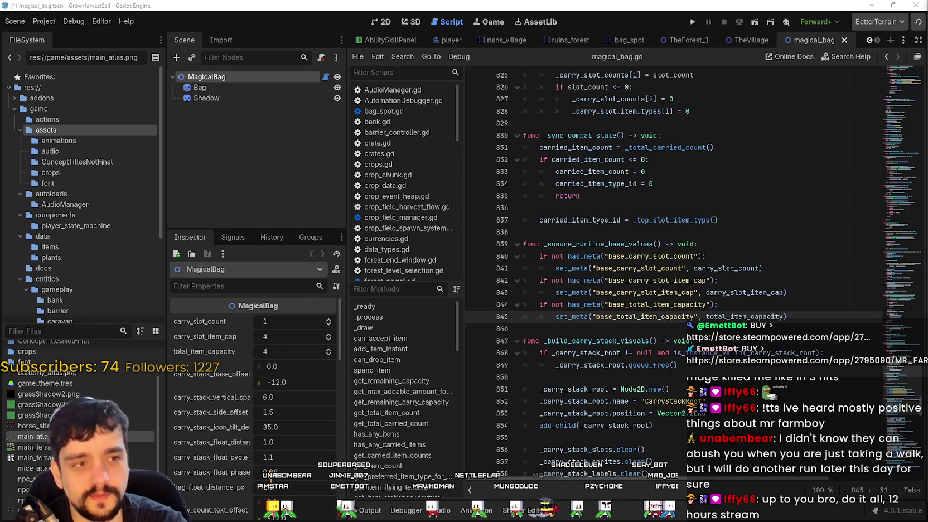
{"action": "left_click", "coordinate": [565, 196]}
{"action": "left_click", "coordinate": [566, 229]}
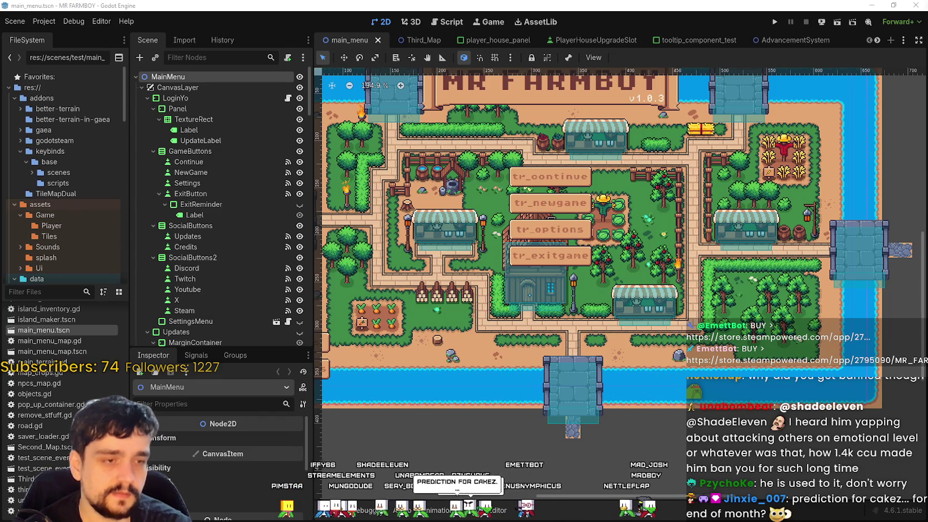
- Pan the main_menu title map slightly in the 2D editor
{"action": "left_click_drag", "start_coordinate": [656, 267], "coordinate": [674, 279]}
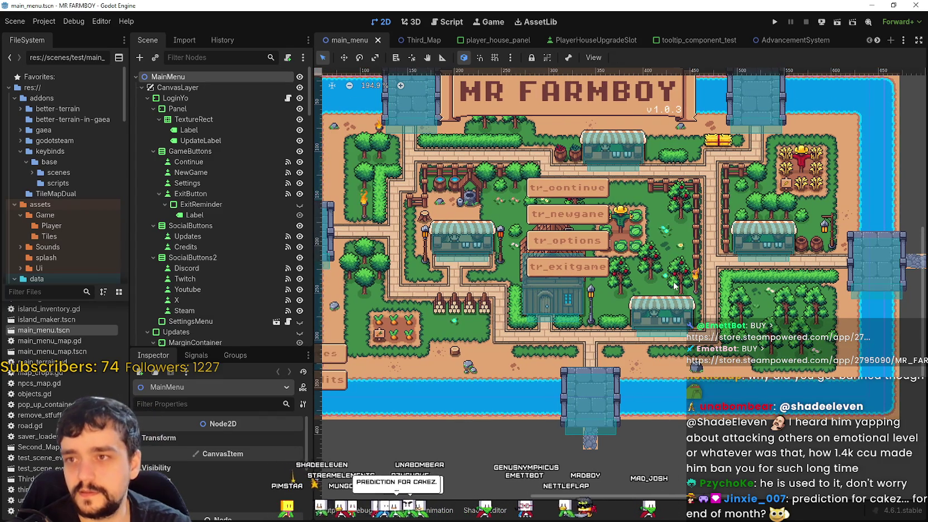
- Start a new Notepad note beginning 'tackle that fishing is o'
{"action": "scroll", "coordinate": [674, 278], "scroll_direction": "down", "scroll_amount": 1}
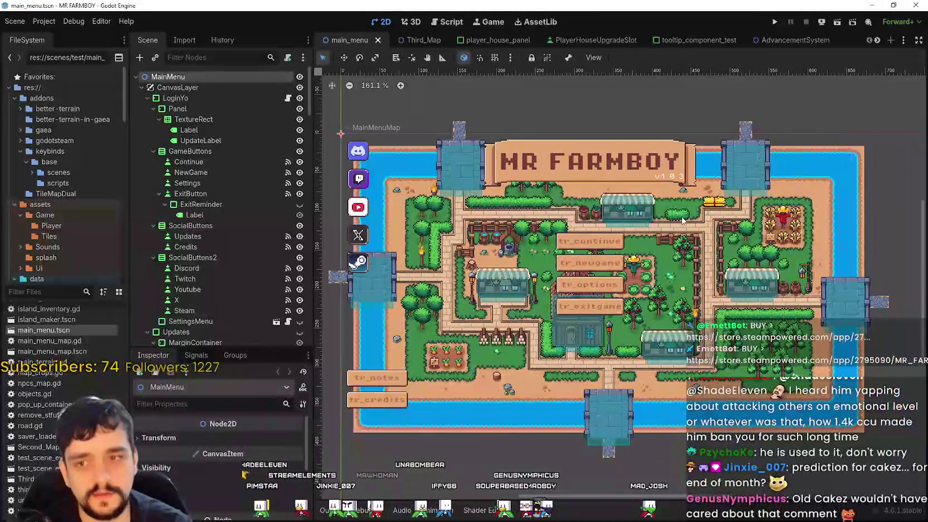
{"action": "scroll", "coordinate": [692, 252], "scroll_direction": "up", "scroll_amount": 2}
{"action": "scroll", "coordinate": [692, 252], "scroll_direction": "up", "scroll_amount": 2}
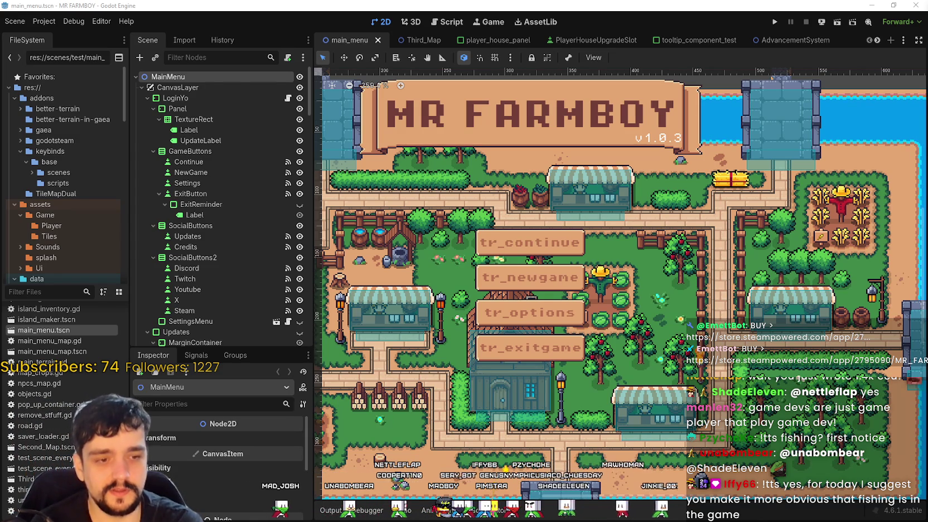
{"action": "type", "text": "ta"}
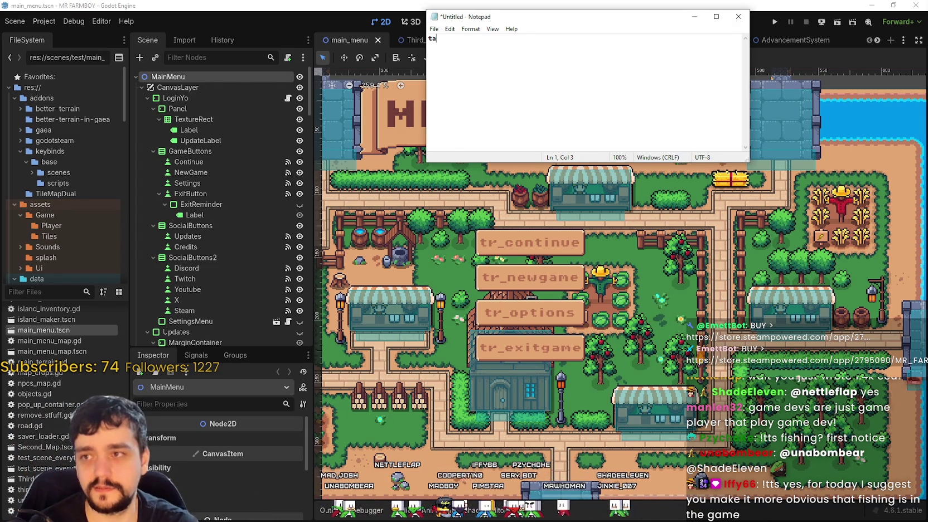
{"action": "type", "text": "ckle that fishing is o"}
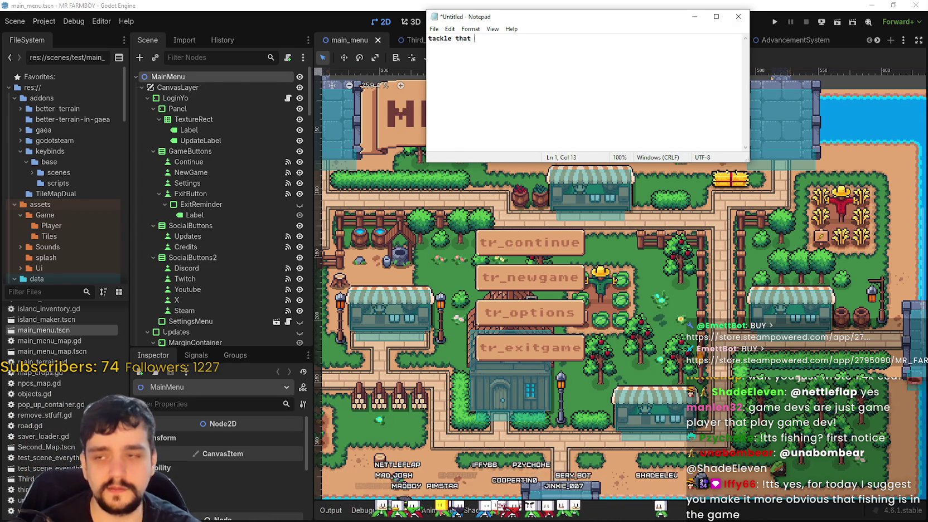
- Complete the first note line as 'tackle that fishing is a thing.'
{"action": "key", "text": "BackSpace"}
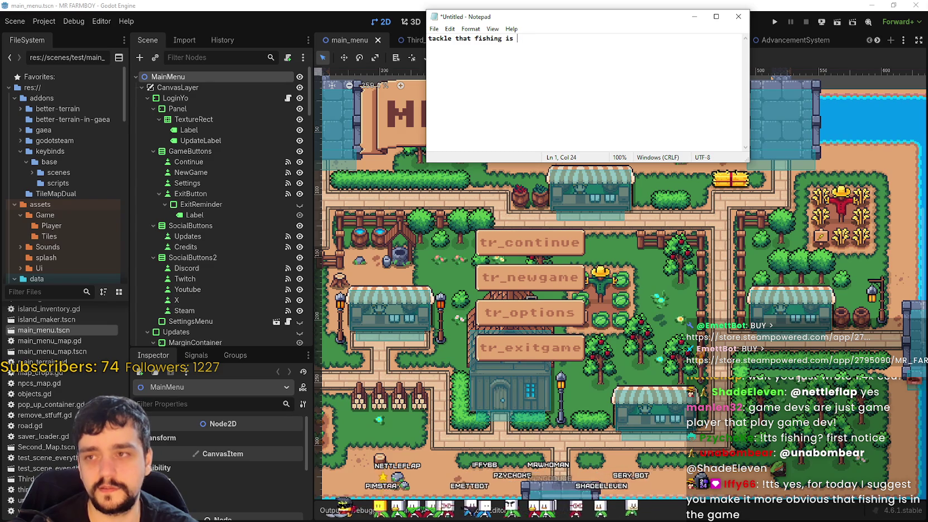
{"action": "type", "text": "a thing.."}
{"action": "key", "text": "Return"}
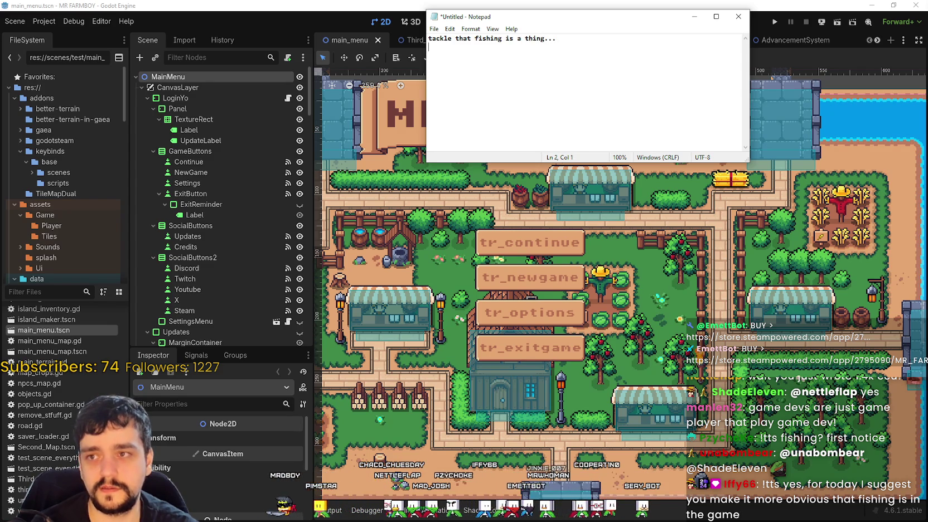
- Add a note about ranchers only feeding the same coop or barn, then return to Godot
{"action": "type", "text": "issues wt"}
{"action": "key", "text": "BackSpace"}
{"action": "key", "text": "BackSpace"}
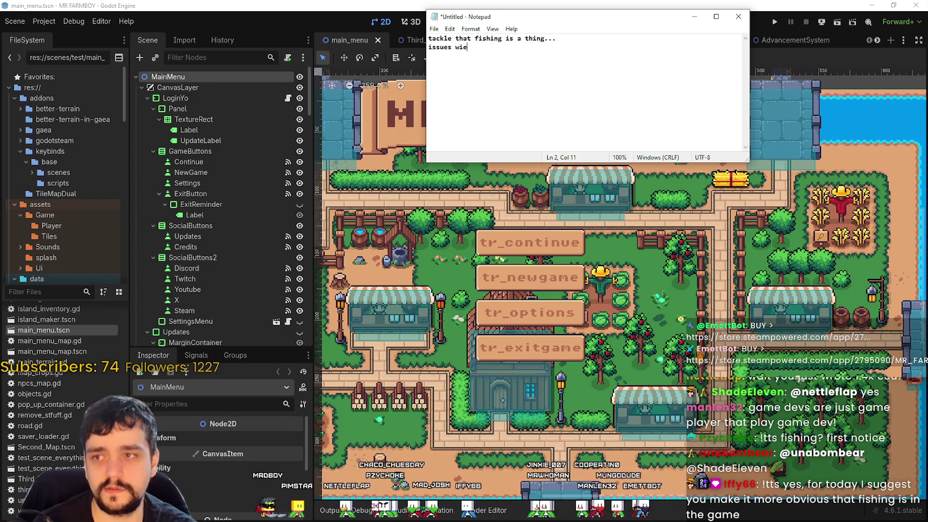
{"action": "type", "text": "ieth ranchgeros "}
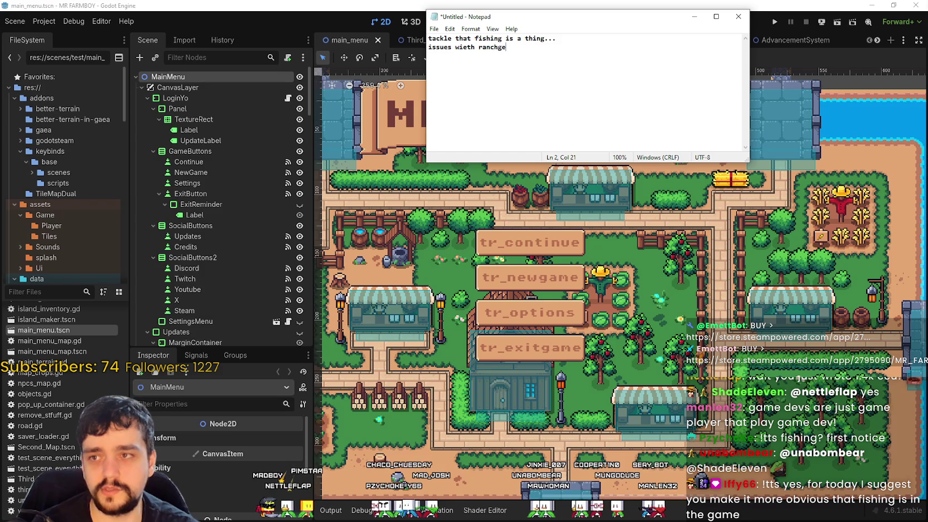
{"action": "type", "text": "sometimes they on"}
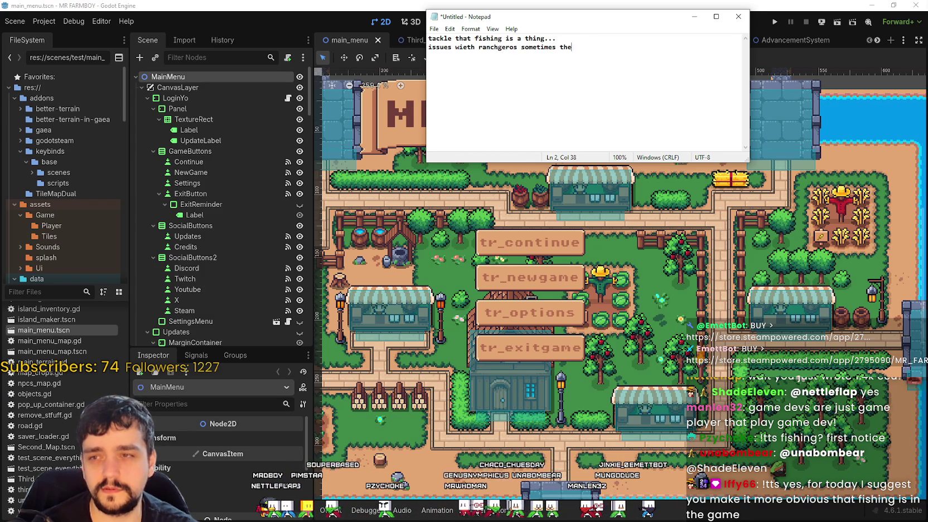
{"action": "type", "text": "ly feed"}
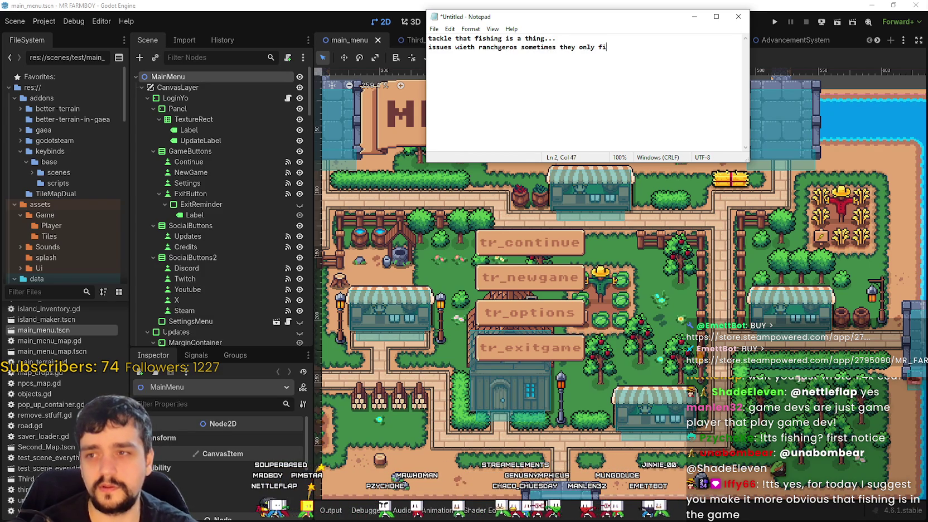
{"action": "key", "text": "BackSpace"}
{"action": "type", "text": "d same "}
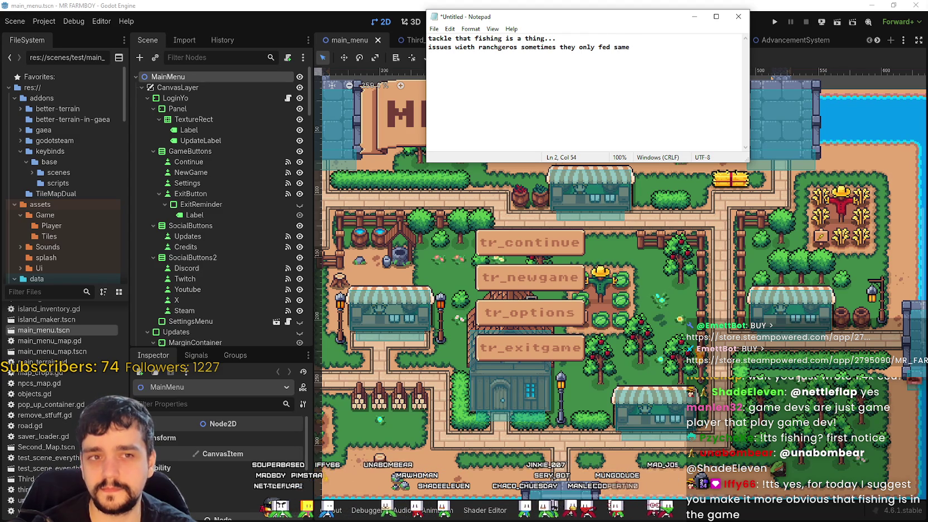
{"action": "type", "text": "c"}
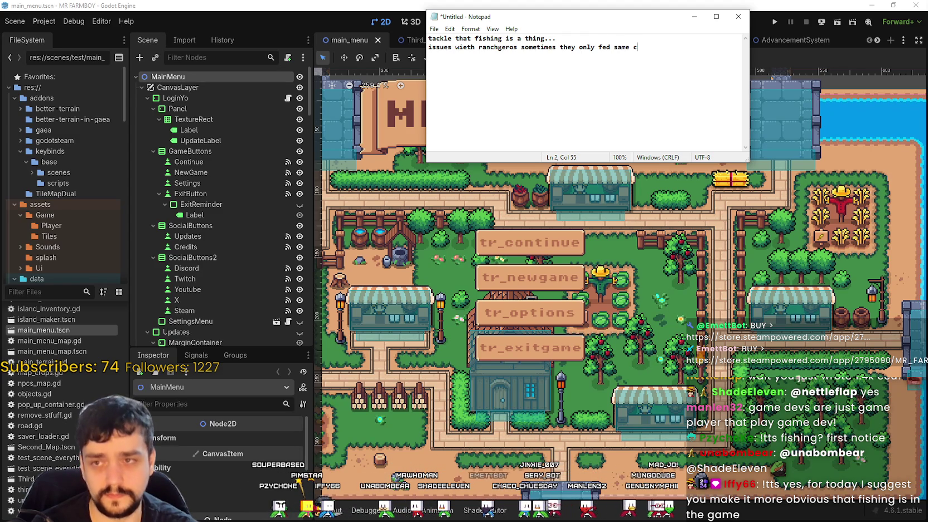
{"action": "type", "text": "op or barn"}
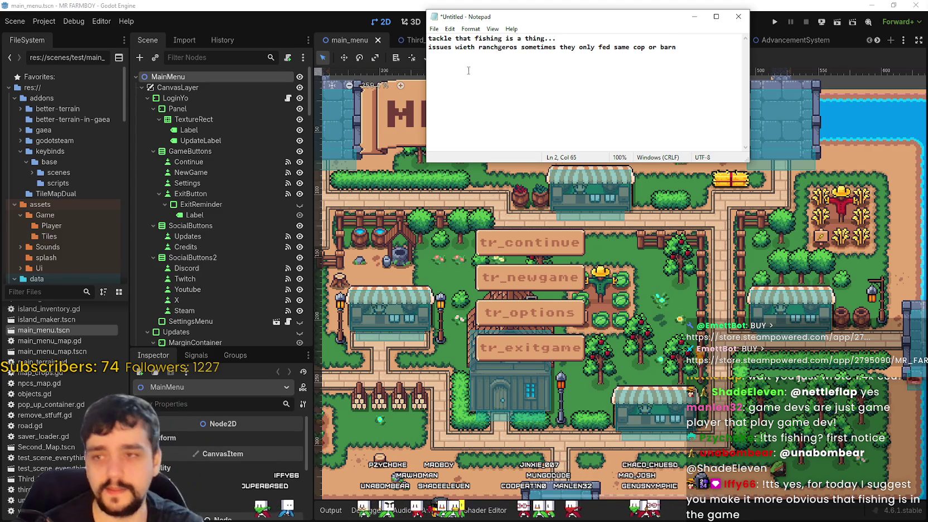
{"action": "scroll", "coordinate": [634, 59], "scroll_direction": "up", "scroll_amount": 9, "text": "ctrl"}
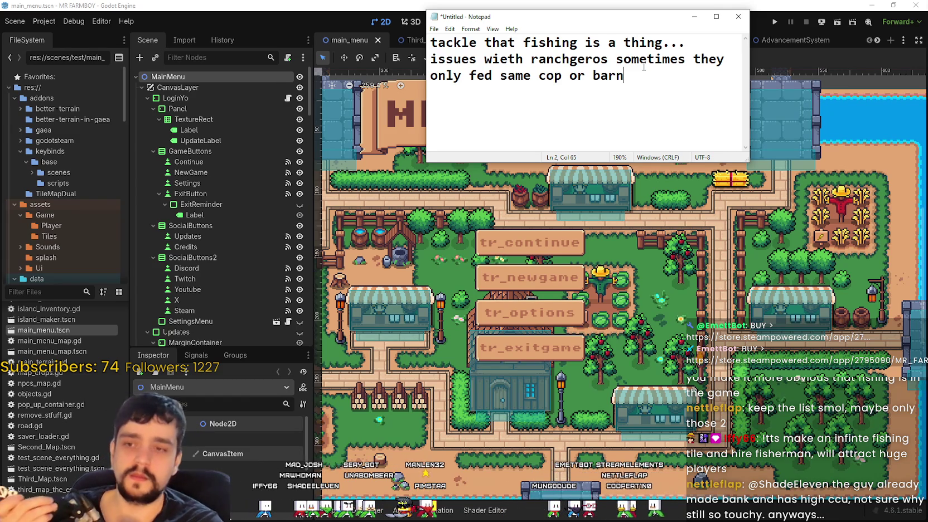
{"action": "left_click", "coordinate": [280, 4]}
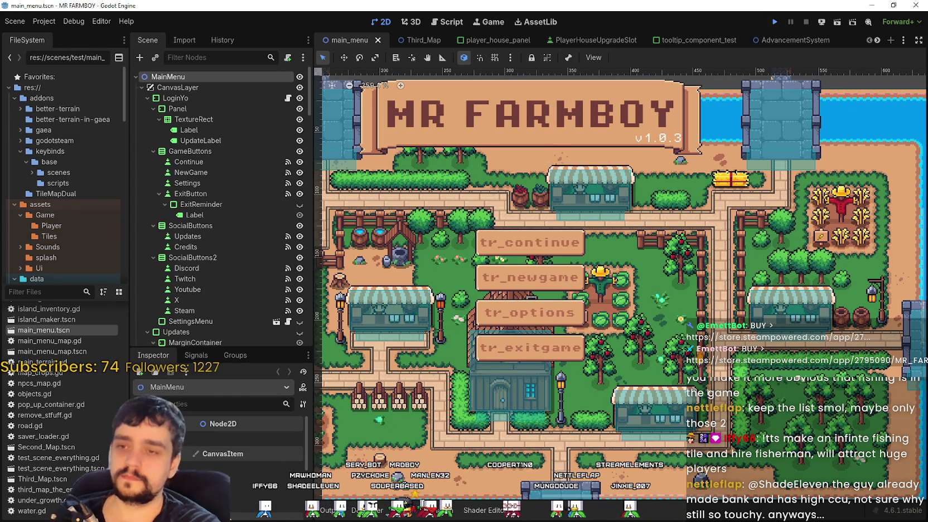
- Run MR FARMBOY with F5 and maximize the debug game window
{"action": "key", "text": "F5"}
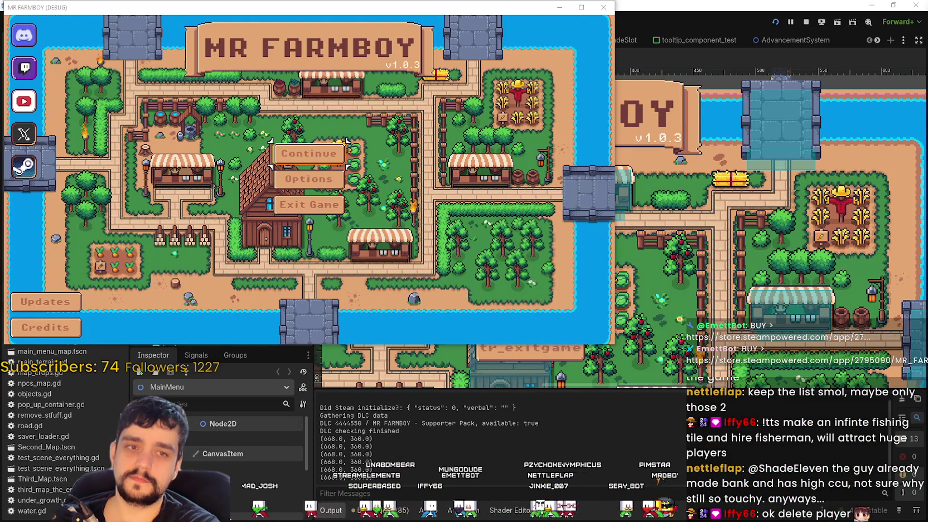
{"action": "left_click", "coordinate": [581, 7]}
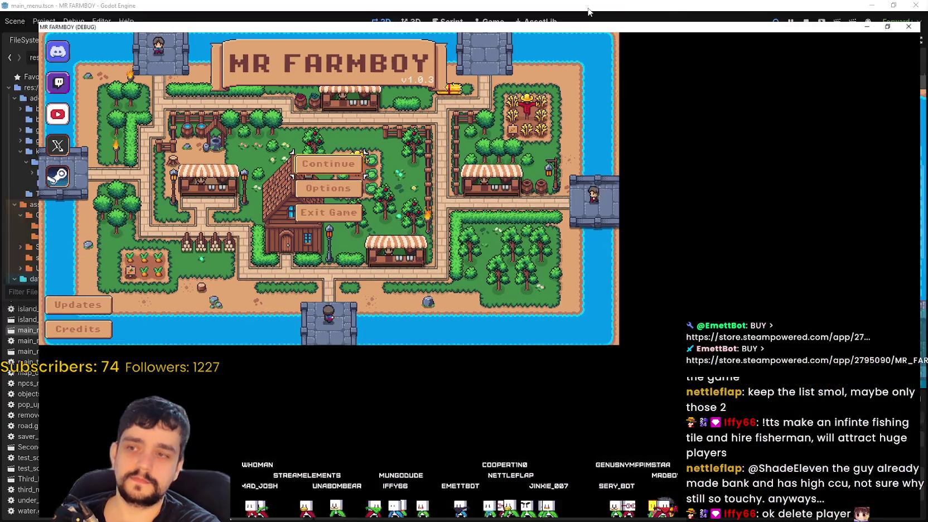
{"action": "left_click", "coordinate": [465, 225]}
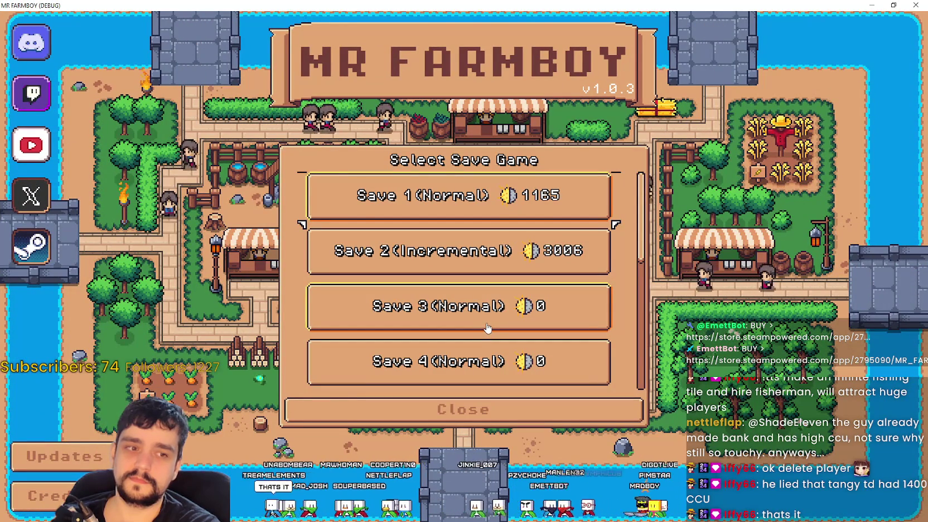
{"action": "left_click", "coordinate": [431, 210]}
{"action": "left_click", "coordinate": [436, 255]}
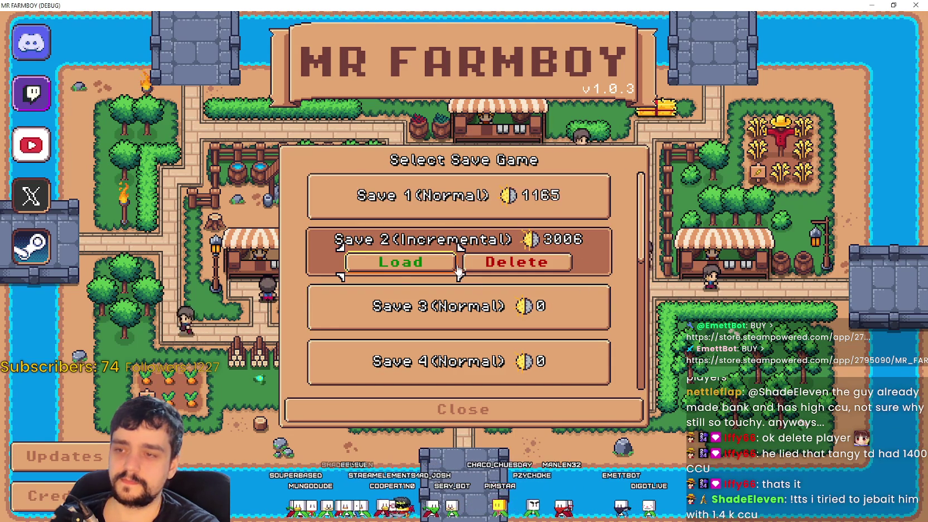
{"action": "left_click", "coordinate": [427, 205]}
{"action": "left_click", "coordinate": [402, 251]}
{"action": "left_click", "coordinate": [399, 306]}
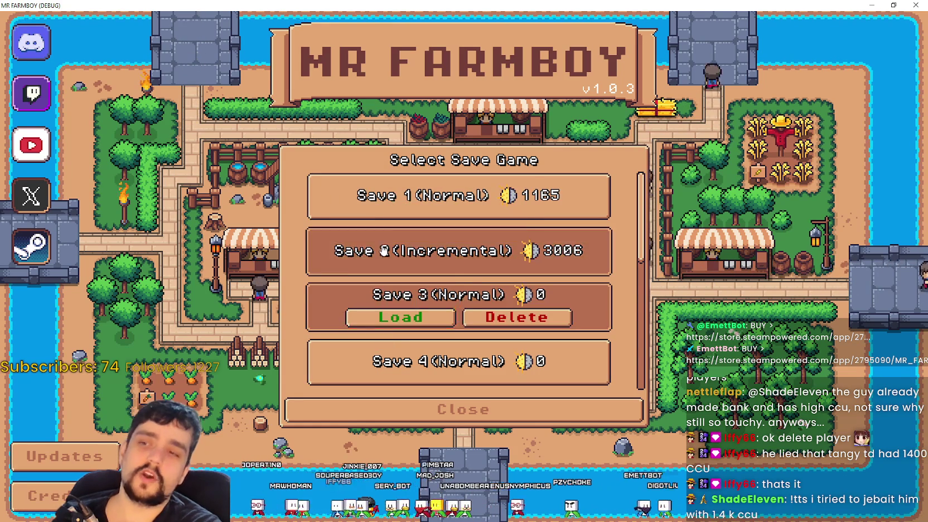
{"action": "left_click", "coordinate": [385, 251]}
{"action": "left_click", "coordinate": [404, 255]}
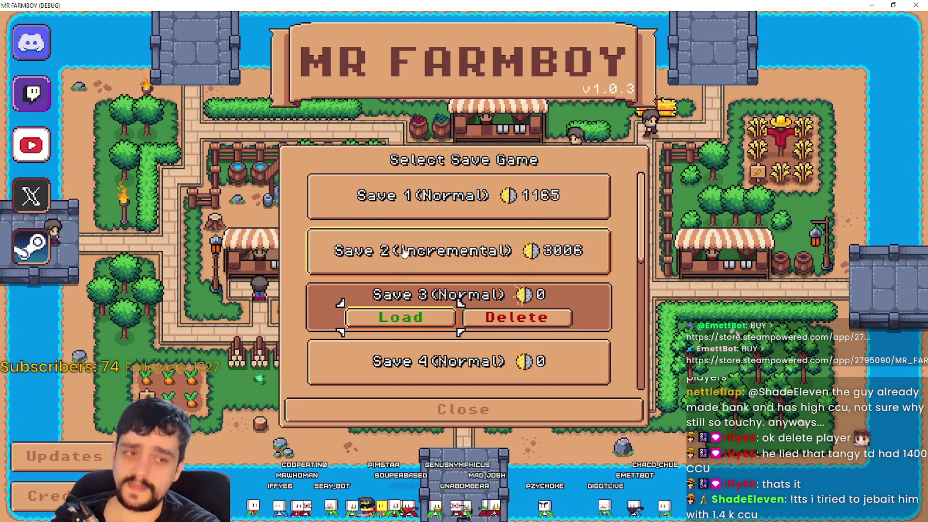
{"action": "left_click", "coordinate": [406, 251]}
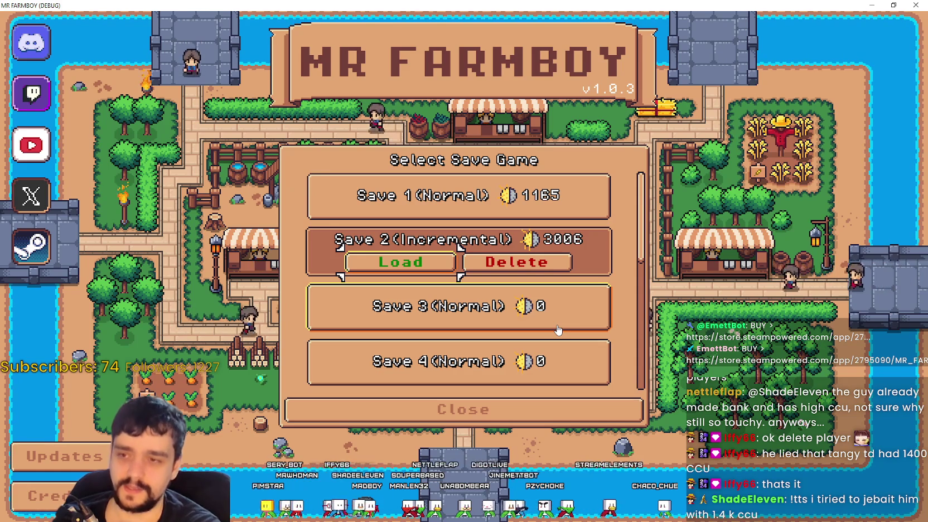
{"action": "left_click", "coordinate": [571, 216]}
{"action": "left_click", "coordinate": [455, 262]}
{"action": "left_click", "coordinate": [334, 192]}
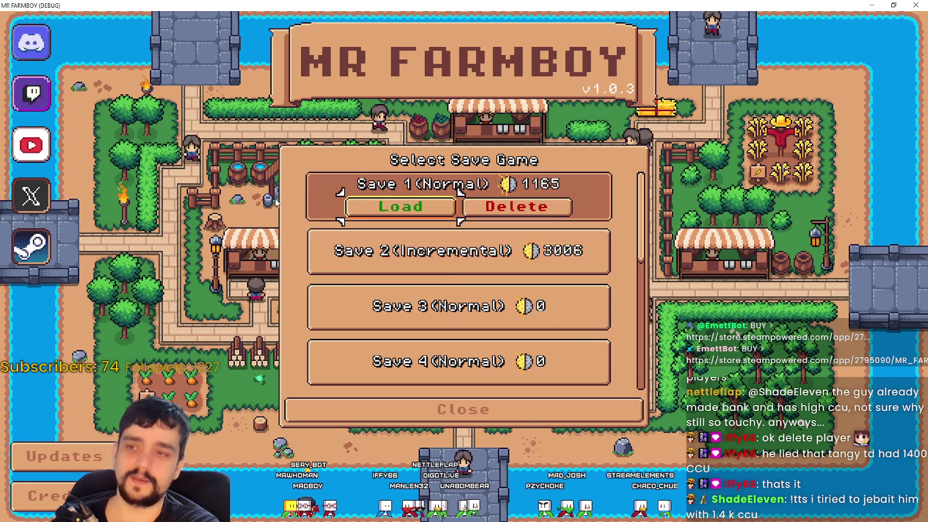
{"action": "left_click", "coordinate": [385, 257]}
{"action": "left_click", "coordinate": [371, 192]}
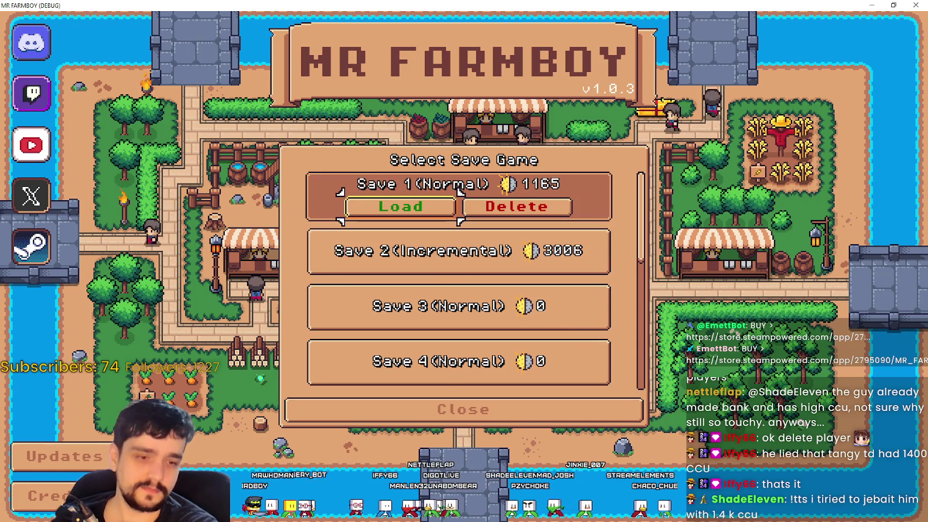
{"action": "key", "text": "alt+Tab"}
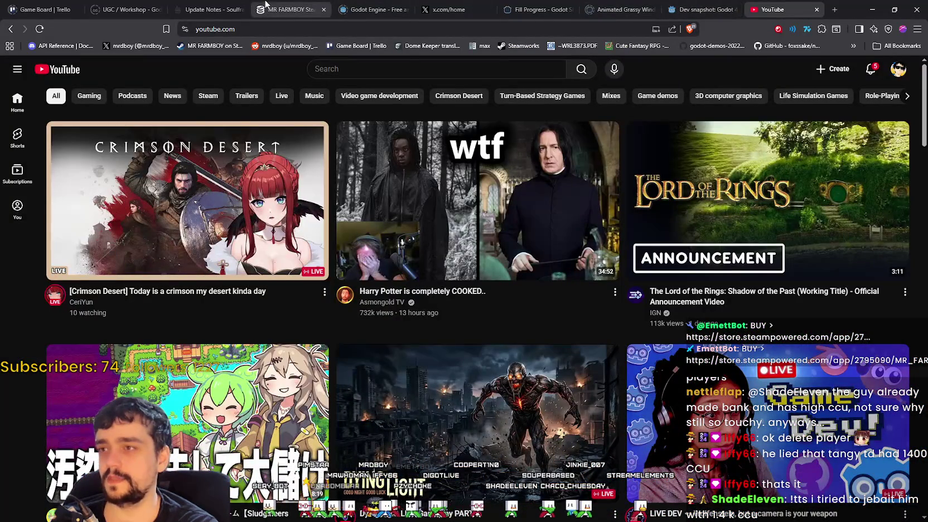
- Reload the MR FARMBOY SteamDB page to see 48 current players, then minimize Chrome
{"action": "left_click", "coordinate": [290, 10]}
{"action": "right_click", "coordinate": [776, 301]}
{"action": "left_click", "coordinate": [778, 334]}
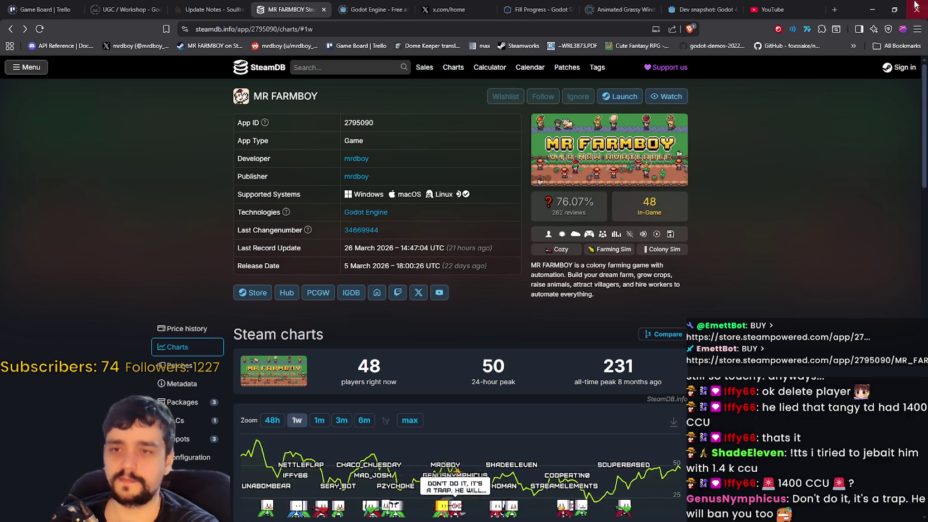
{"action": "left_click", "coordinate": [872, 10]}
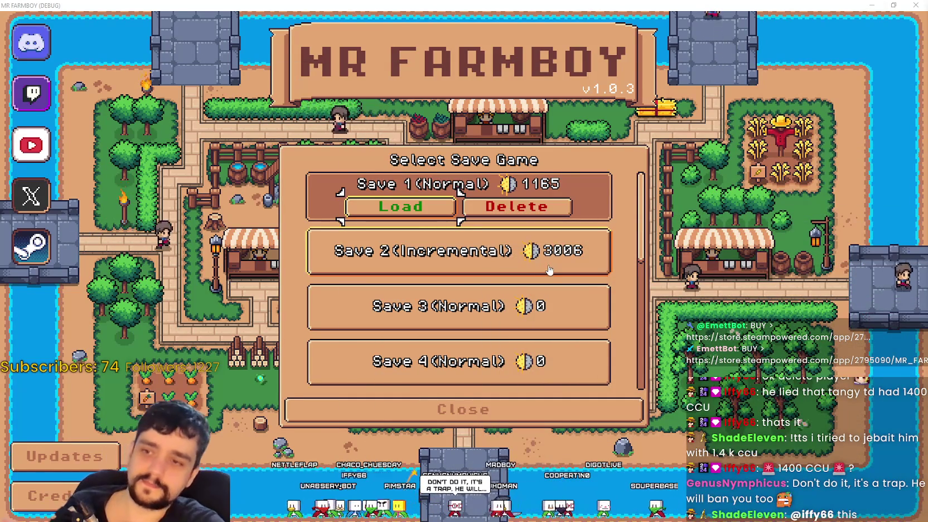
{"action": "left_click", "coordinate": [546, 270]}
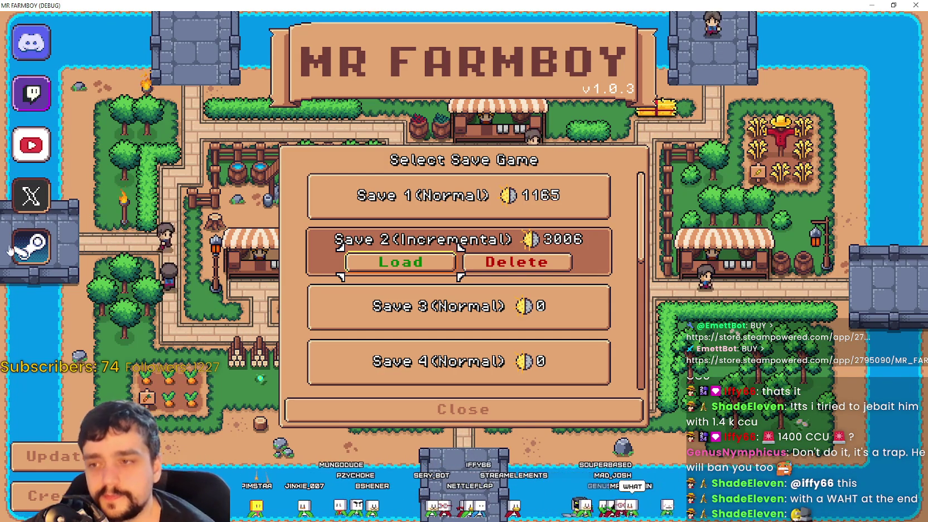
{"action": "left_click", "coordinate": [446, 197]}
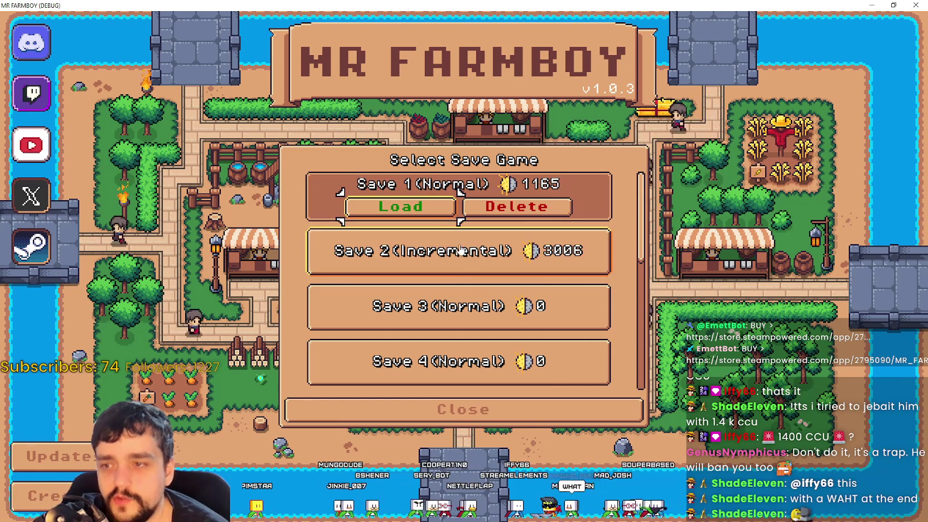
{"action": "left_click", "coordinate": [461, 250]}
{"action": "left_click", "coordinate": [491, 307]}
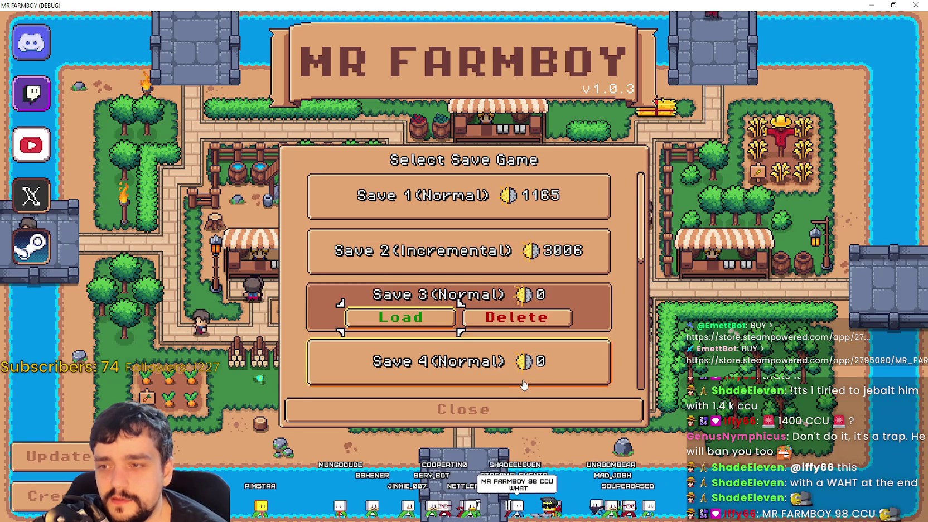
{"action": "scroll", "coordinate": [524, 386], "scroll_direction": "down", "scroll_amount": 3}
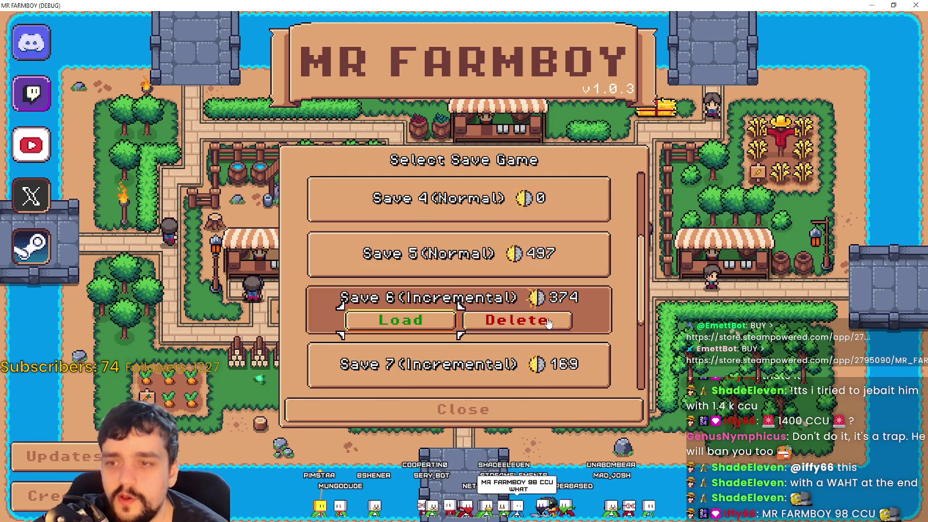
{"action": "scroll", "coordinate": [538, 322], "scroll_direction": "down", "scroll_amount": 1}
{"action": "left_click", "coordinate": [533, 315]}
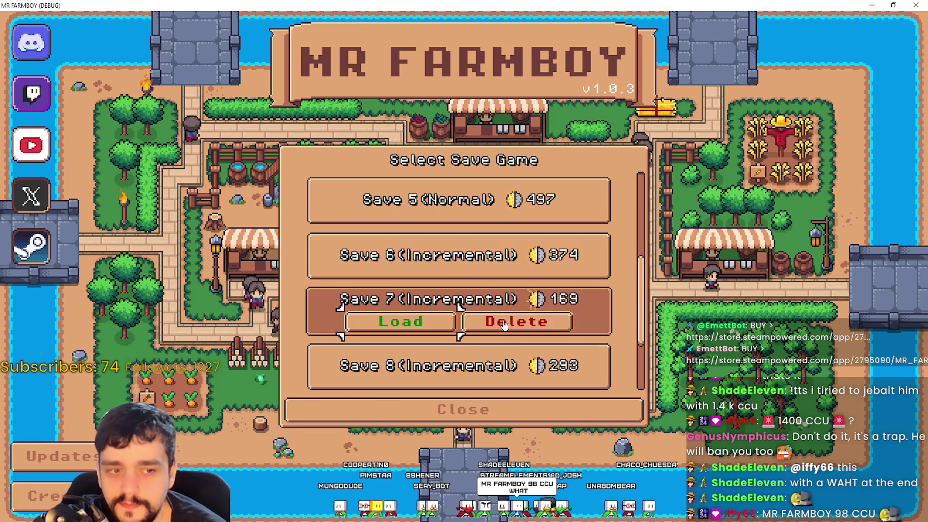
{"action": "scroll", "coordinate": [519, 315], "scroll_direction": "down", "scroll_amount": 2}
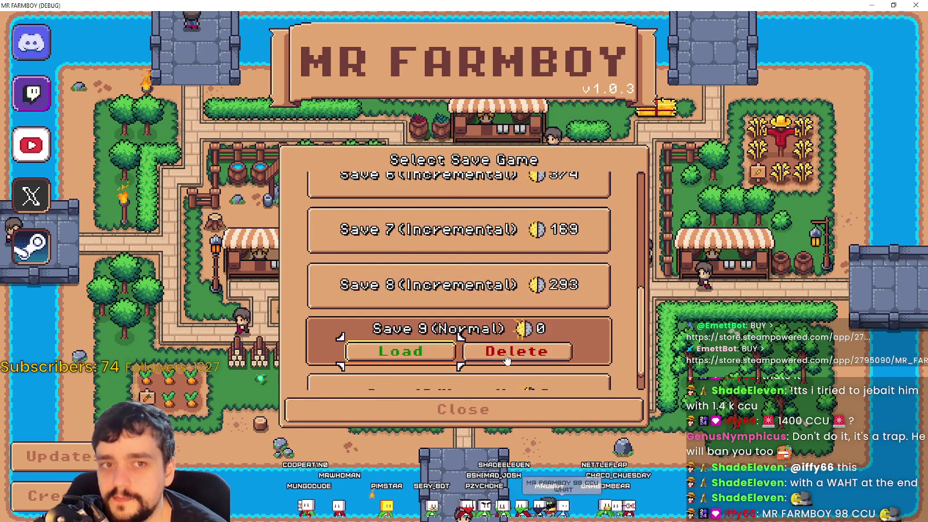
{"action": "scroll", "coordinate": [505, 315], "scroll_direction": "up", "scroll_amount": 2}
{"action": "scroll", "coordinate": [509, 317], "scroll_direction": "up", "scroll_amount": 2}
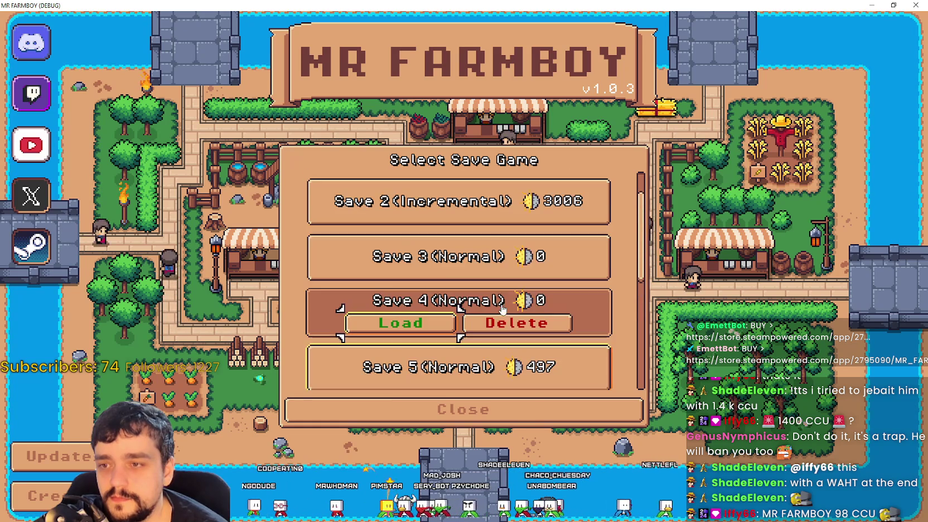
{"action": "left_click", "coordinate": [503, 267]}
{"action": "scroll", "coordinate": [534, 306], "scroll_direction": "up", "scroll_amount": 1}
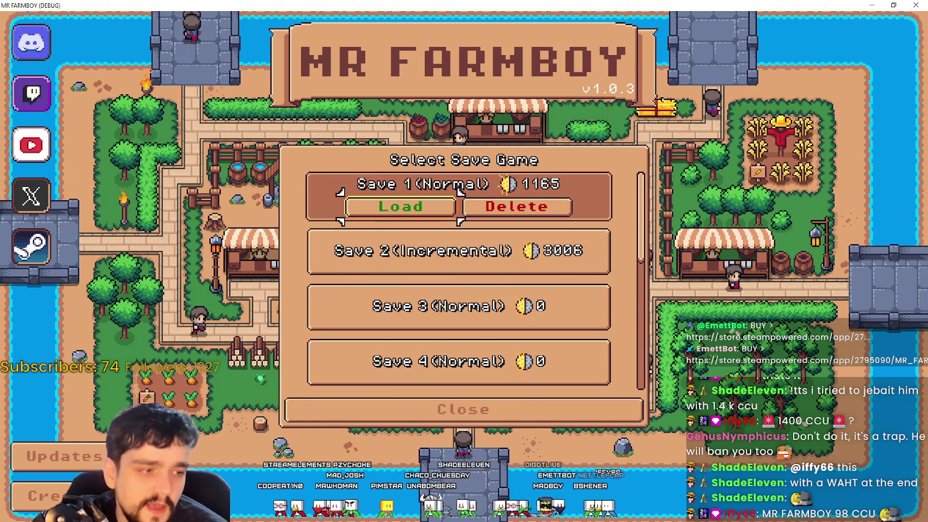
{"action": "key", "text": "alt+Tab"}
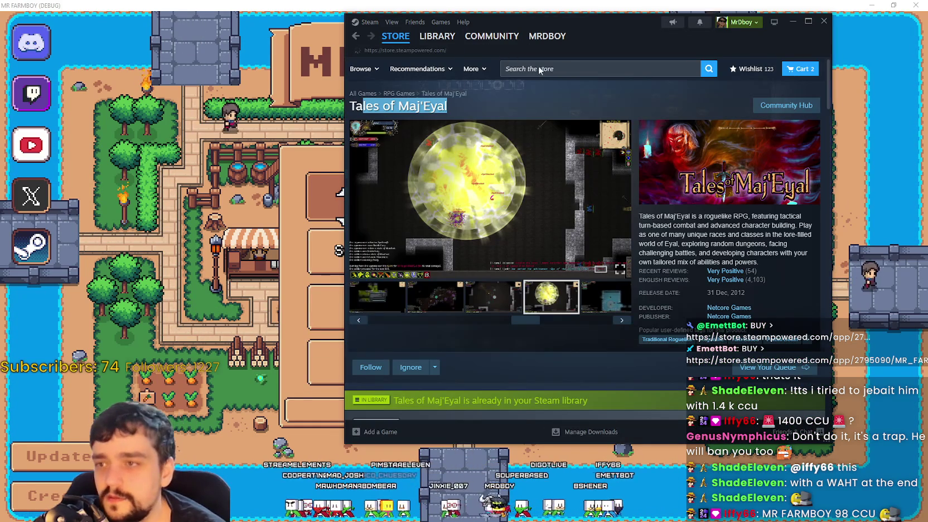
- Search the Steam store for MR FARMBOY and open its store page
{"action": "key", "text": "alt+Left"}
{"action": "left_click", "coordinate": [555, 67]}
{"action": "type", "text": "MR FAR"}
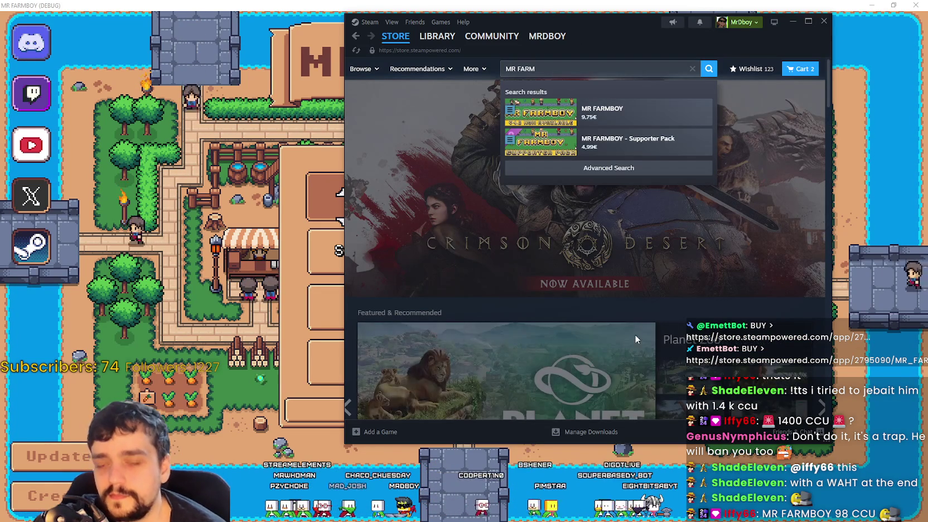
{"action": "left_click", "coordinate": [614, 109]}
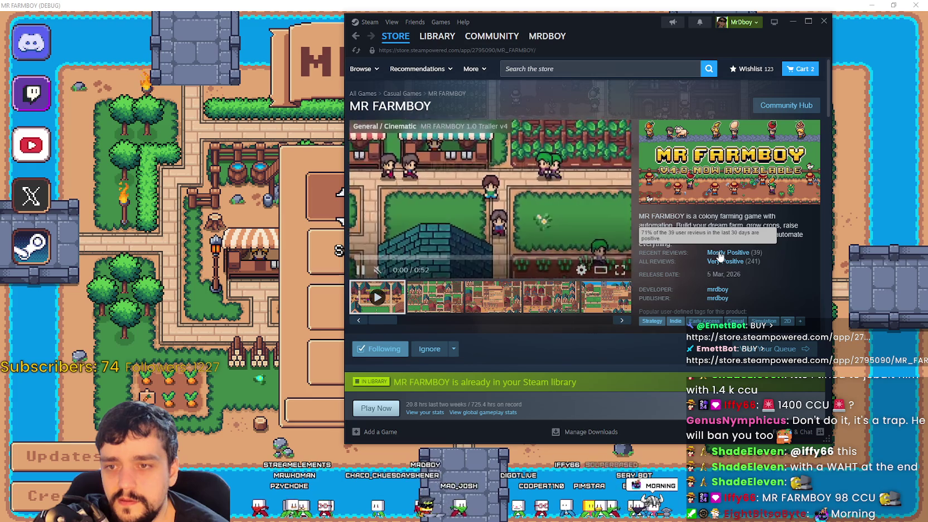
- Look over MR FARMBOY's description and reviews and view the third screenshot, then return to the game
{"action": "mouse_move", "coordinate": [723, 266]}
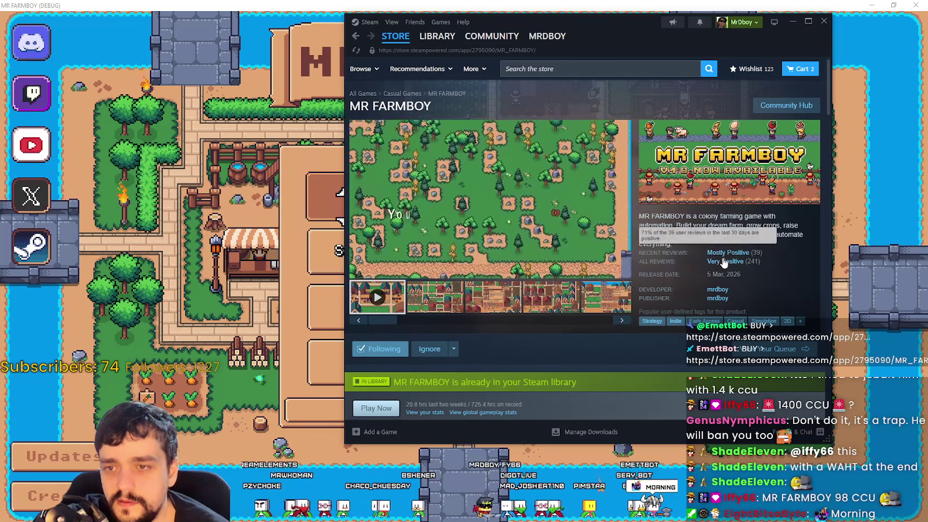
{"action": "mouse_move", "coordinate": [693, 216]}
{"action": "left_mouse_down"}
{"action": "mouse_move", "coordinate": [759, 256]}
{"action": "mouse_move", "coordinate": [796, 302]}
{"action": "left_mouse_up"}
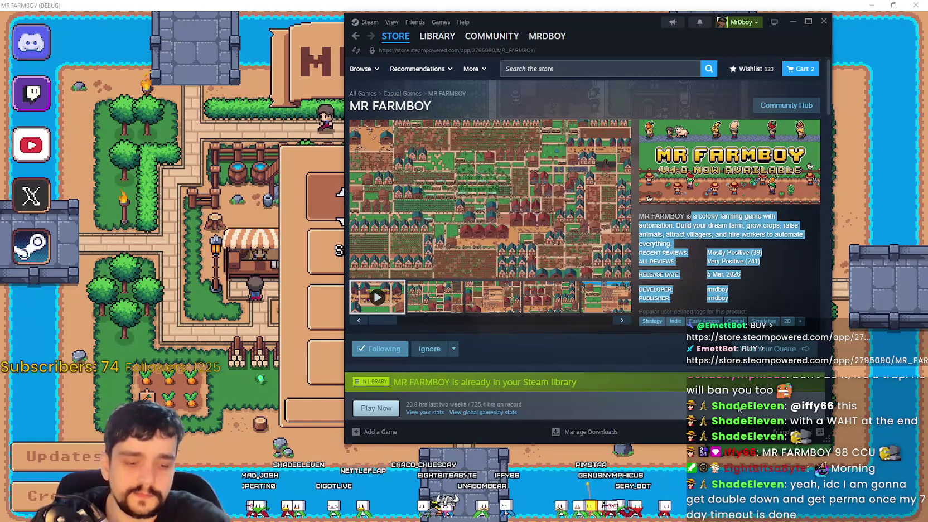
{"action": "left_click", "coordinate": [756, 268]}
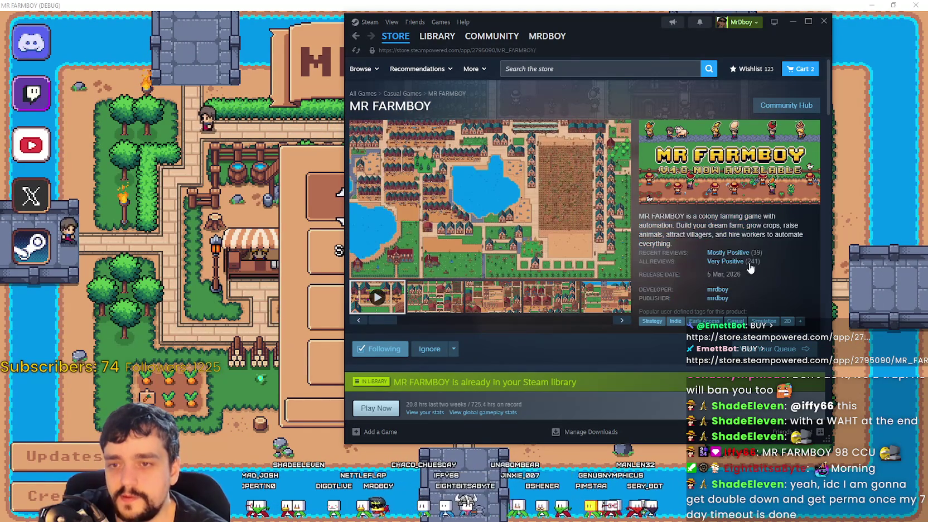
{"action": "mouse_move", "coordinate": [736, 262]}
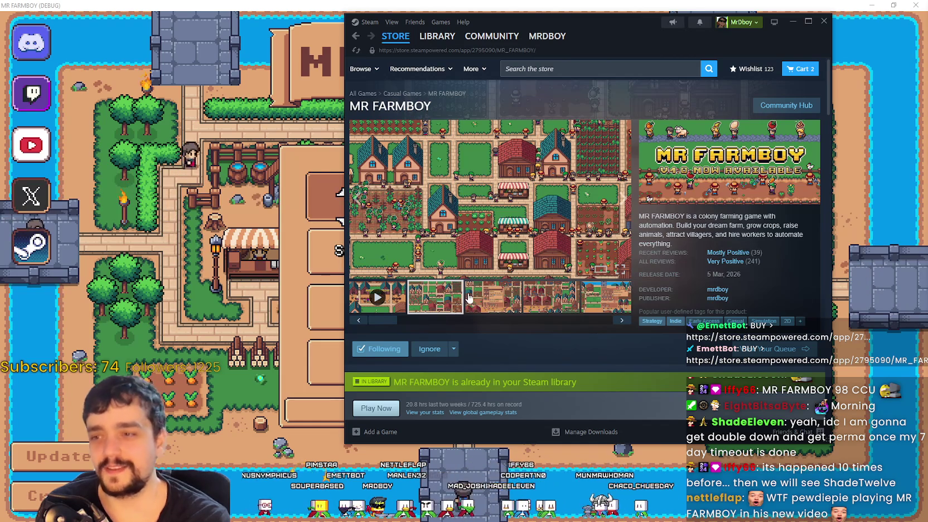
{"action": "left_click", "coordinate": [484, 311]}
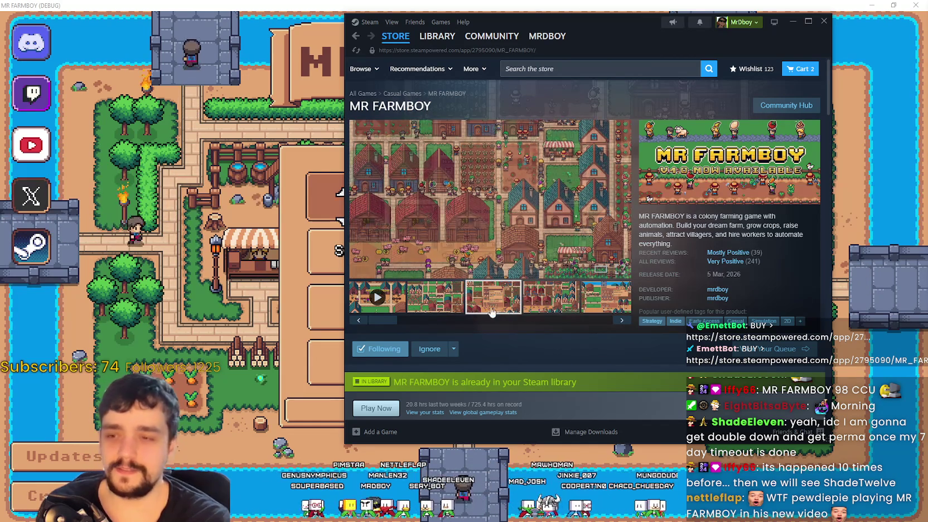
{"action": "mouse_move", "coordinate": [403, 315]}
{"action": "left_mouse_down"}
{"action": "mouse_move", "coordinate": [470, 330]}
{"action": "mouse_move", "coordinate": [458, 321]}
{"action": "left_mouse_up"}
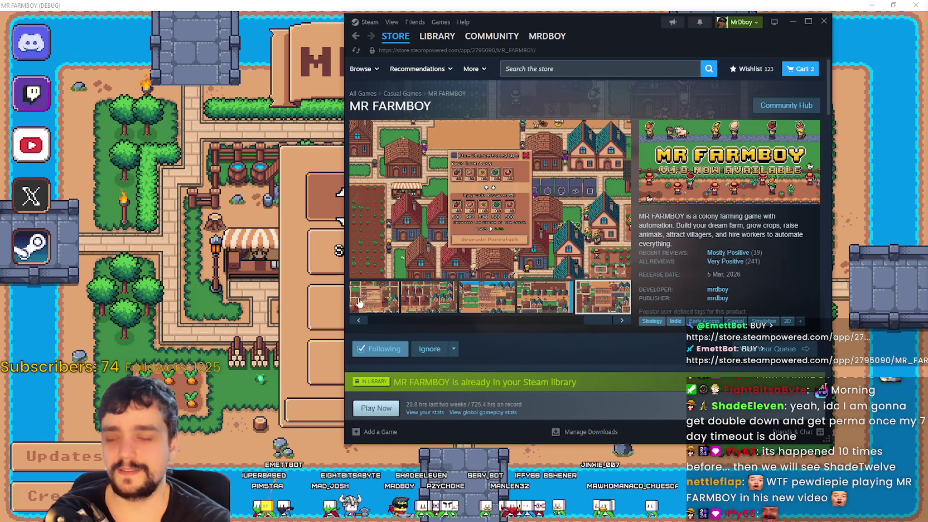
{"action": "key", "text": "alt+Tab"}
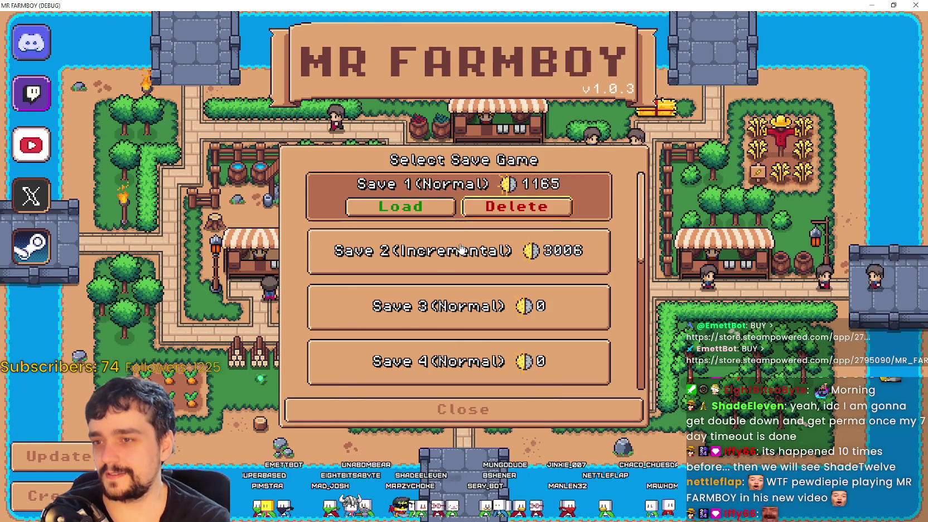
- Scroll the save list and load Save 8 (Incremental), which hangs on Loading
{"action": "left_click", "coordinate": [464, 241]}
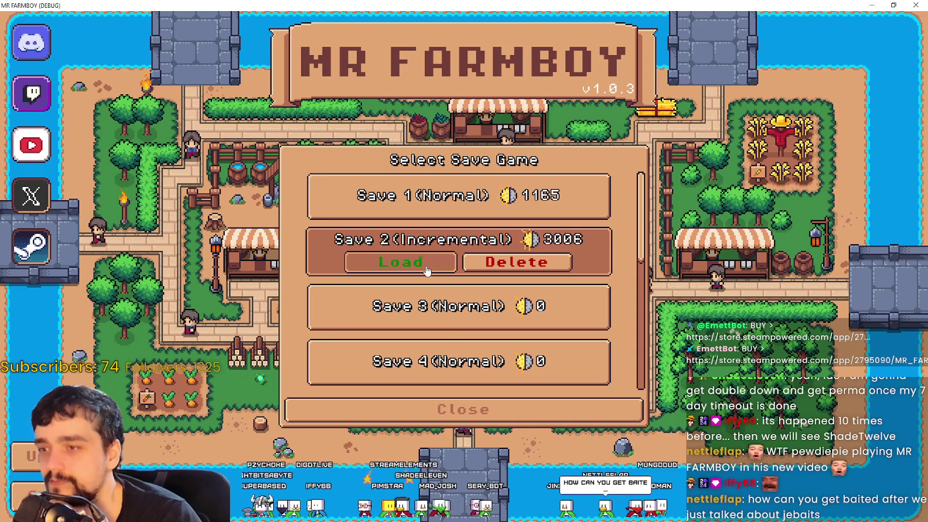
{"action": "scroll", "coordinate": [467, 326], "scroll_direction": "down", "scroll_amount": 5}
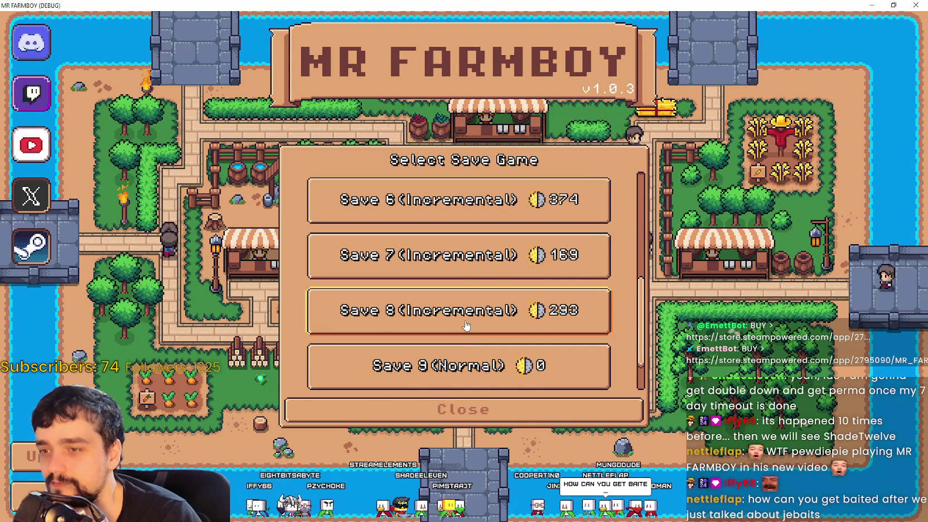
{"action": "left_click", "coordinate": [467, 326]}
{"action": "left_click", "coordinate": [419, 320]}
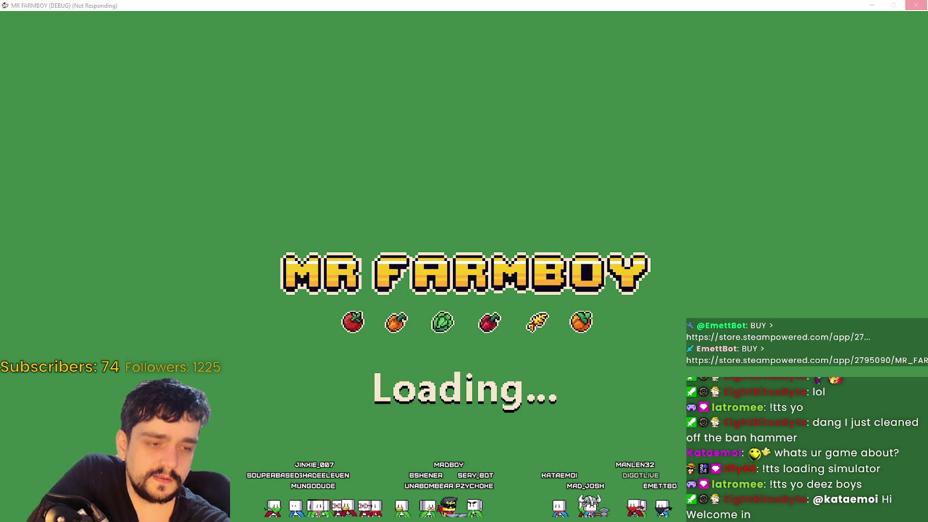
- Close the hung game window and scroll to the newest entries in the debugger's Errors (286) list
{"action": "left_click", "coordinate": [917, 5]}
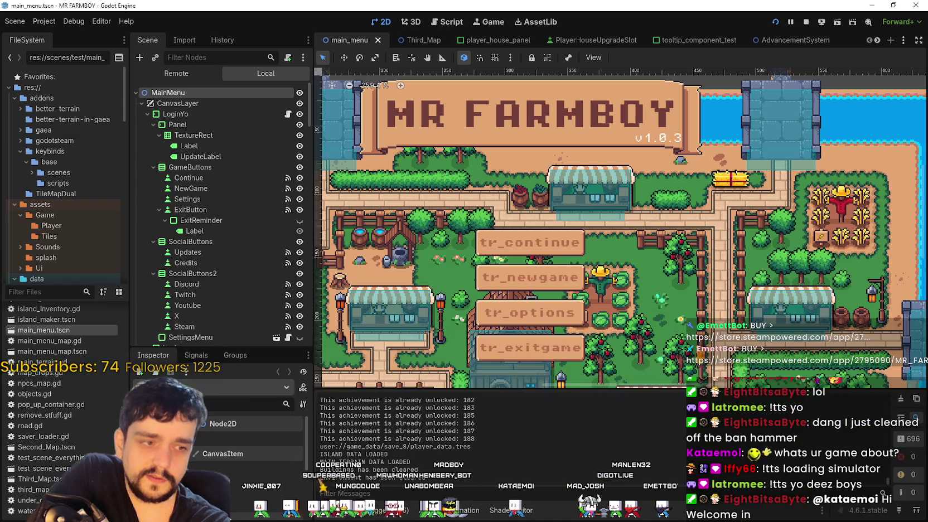
{"action": "left_click", "coordinate": [390, 510]}
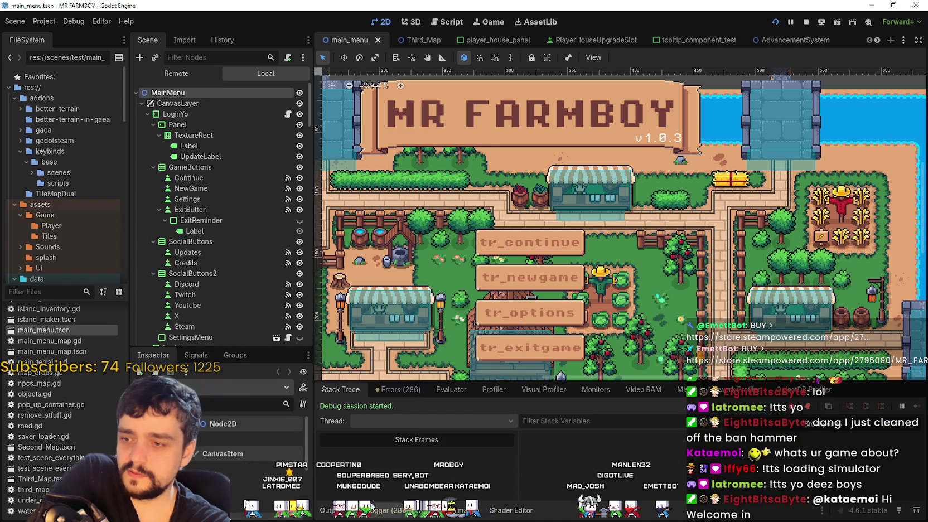
{"action": "left_click", "coordinate": [401, 390]}
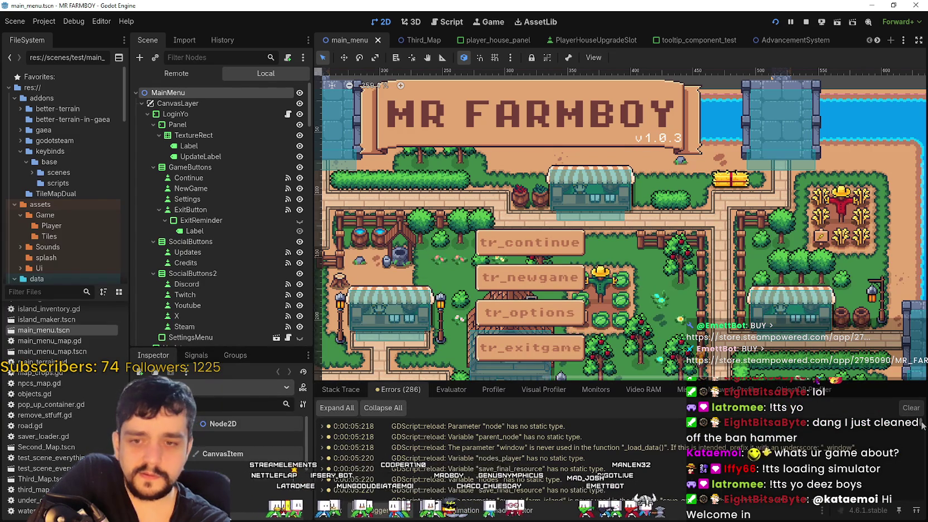
{"action": "left_click_drag", "start_coordinate": [921, 427], "coordinate": [923, 506]}
{"action": "scroll", "coordinate": [922, 506], "scroll_direction": "down", "scroll_amount": 5}
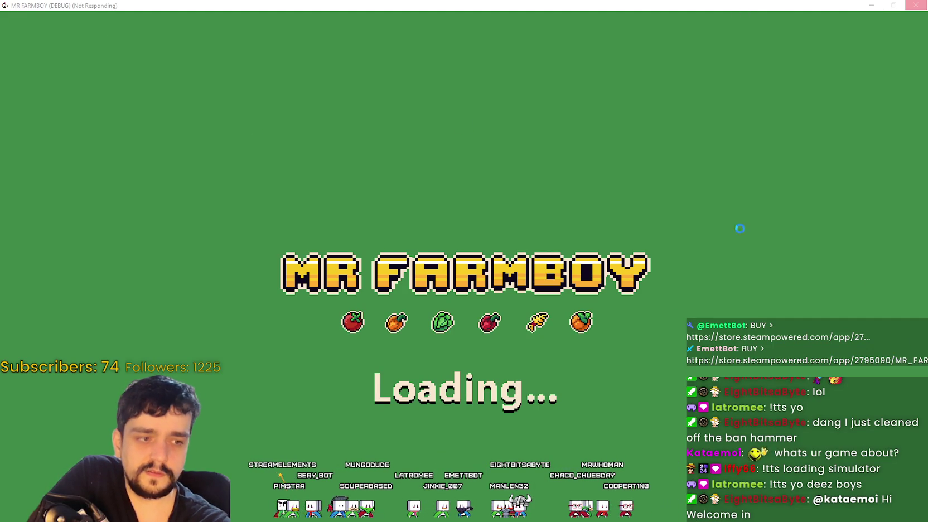
- In Task Manager, confirm the Godot Engine process runs MR FARMBOY at about 12.7 GB memory
{"action": "key", "text": "ctrl+shift+Escape"}
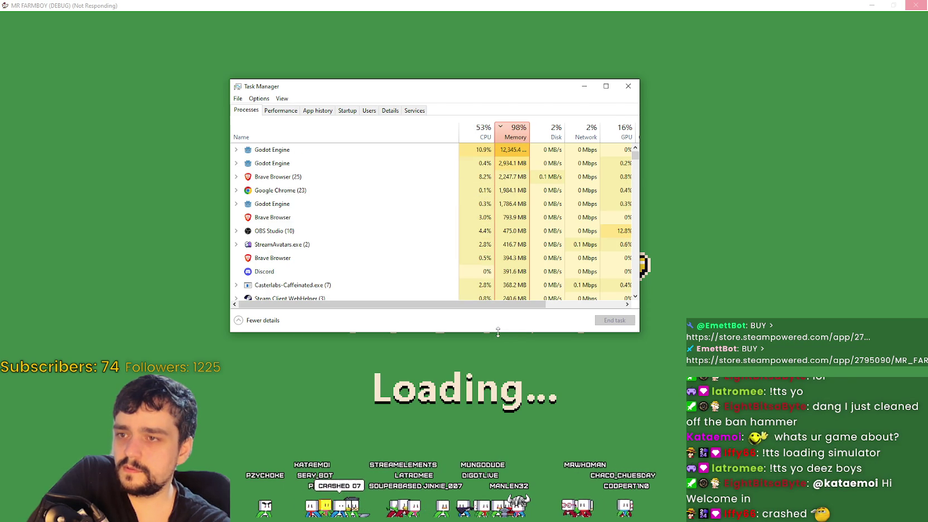
{"action": "left_click", "coordinate": [249, 150]}
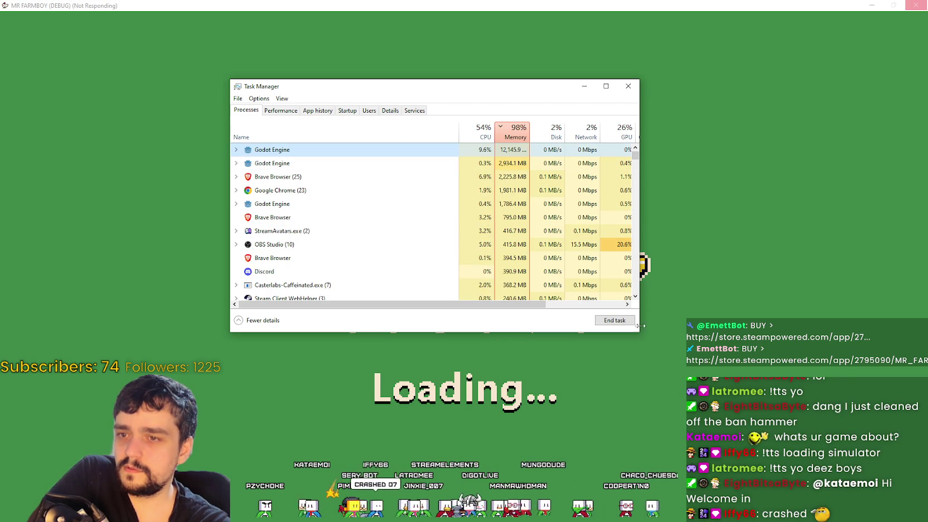
{"action": "left_click_drag", "start_coordinate": [640, 332], "coordinate": [806, 332]}
{"action": "left_click_drag", "start_coordinate": [529, 130], "coordinate": [586, 130]}
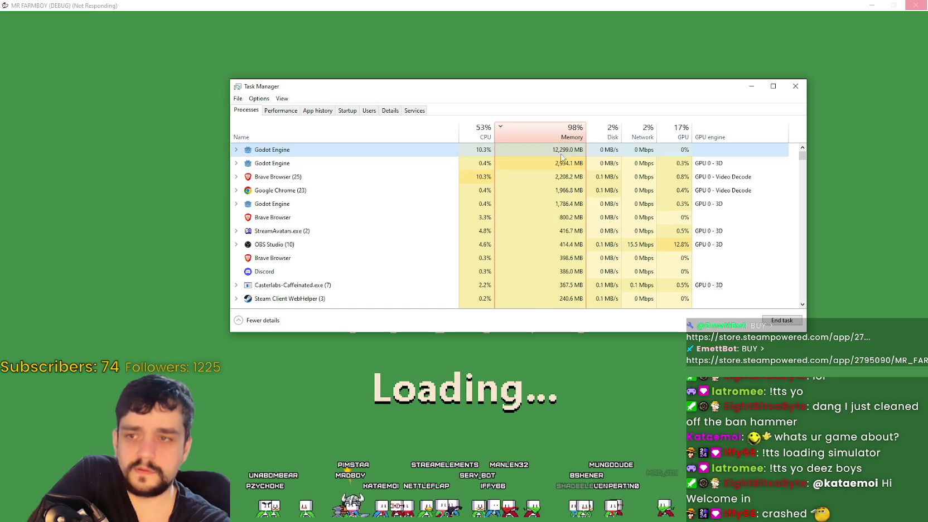
{"action": "left_click", "coordinate": [236, 150]}
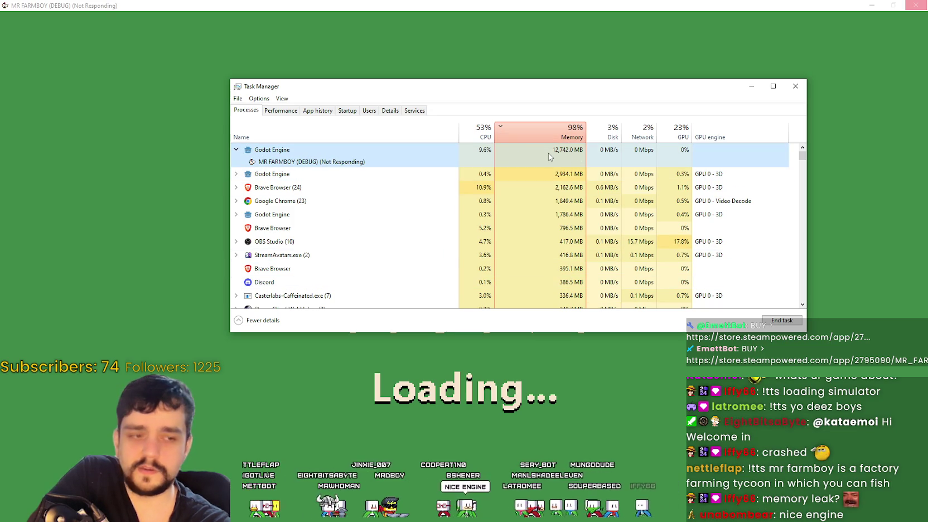
{"action": "left_click", "coordinate": [581, 21]}
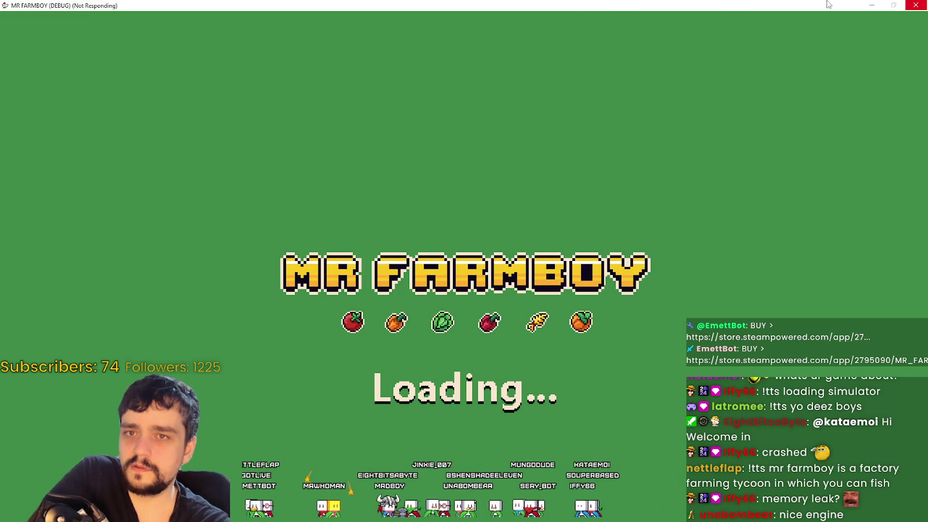
{"action": "left_click", "coordinate": [872, 5]}
- Search the Steam store for MR FARMBOY, open its page, and recheck memory in Task Manager
{"action": "left_click", "coordinate": [806, 24]}
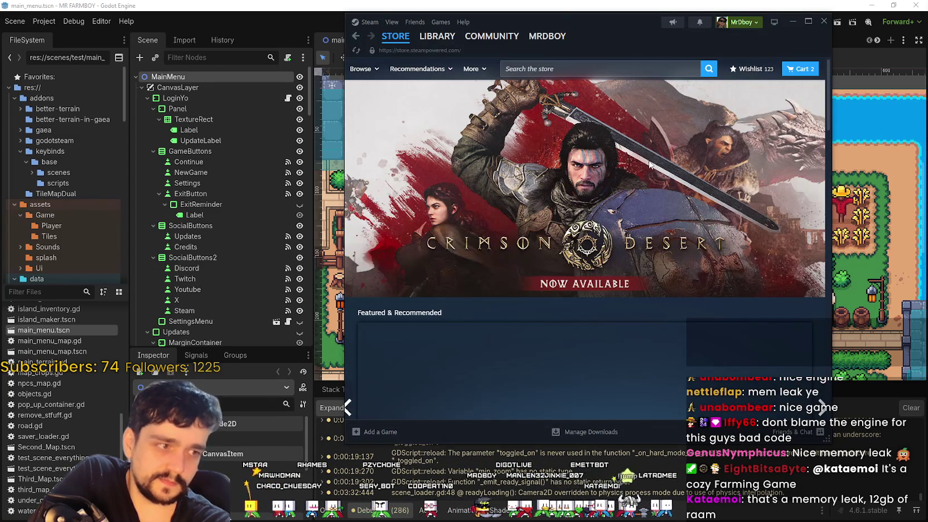
{"action": "left_click", "coordinate": [599, 85]}
{"action": "type", "text": "MR FARMBOY"}
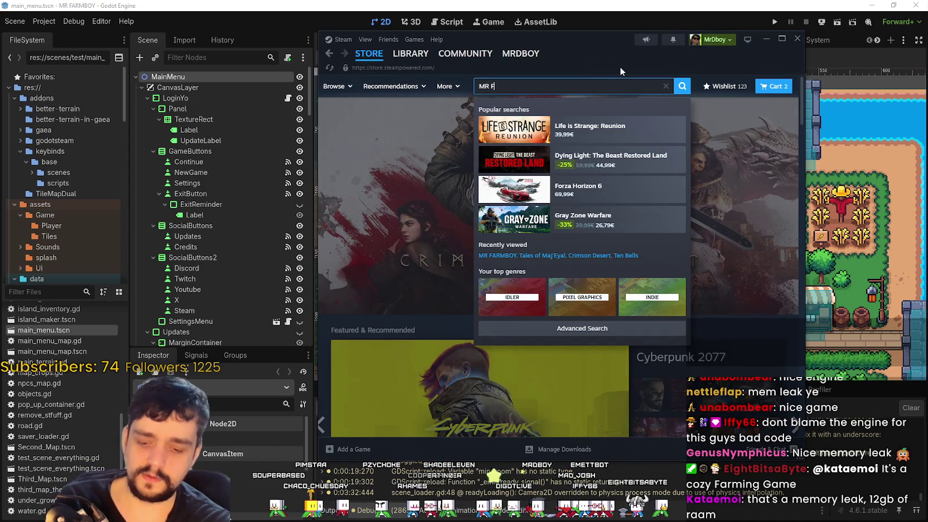
{"action": "left_click", "coordinate": [599, 139]}
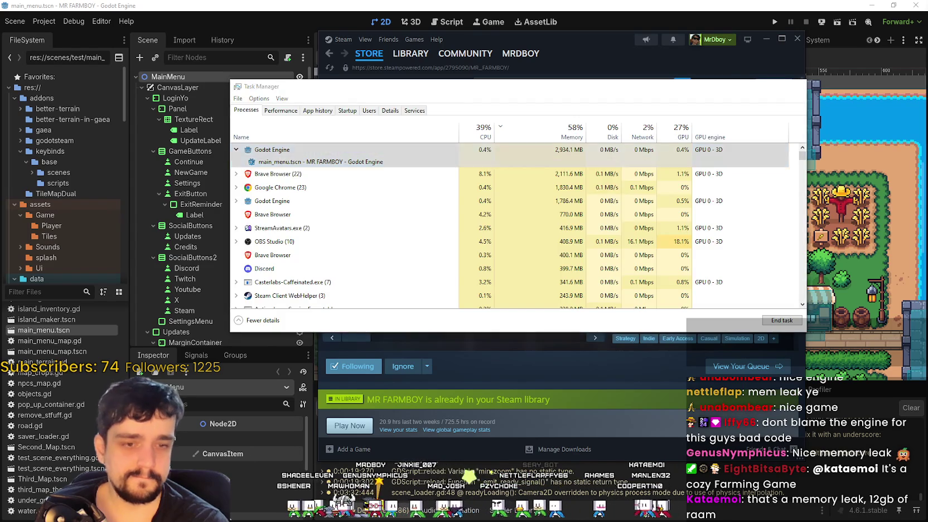
{"action": "key", "text": "ctrl+shift+Escape"}
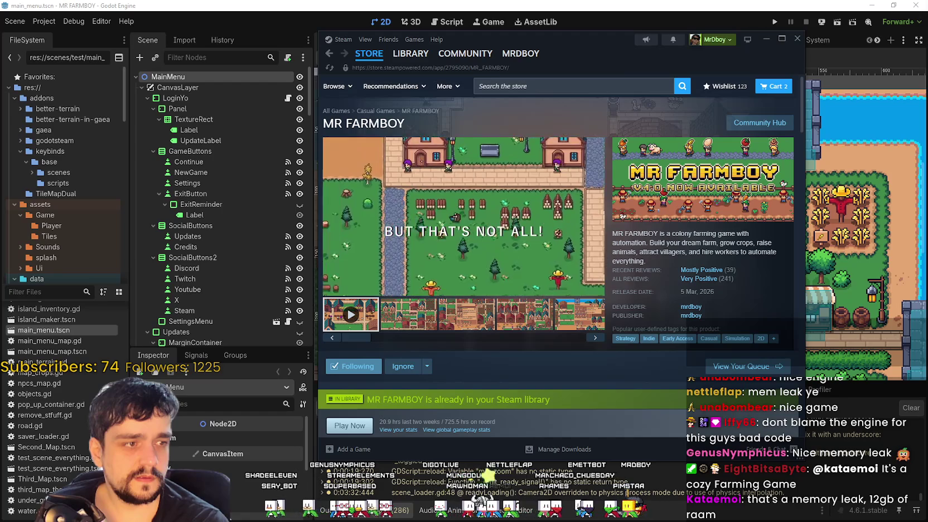
{"action": "key", "text": "alt+Tab"}
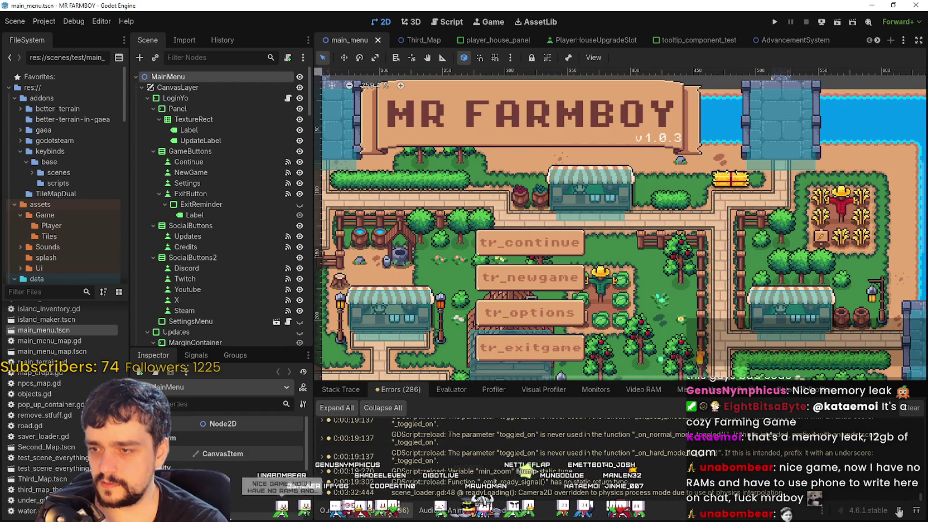
- Scroll through the performance metrics in the debugger's Monitors tab
{"action": "scroll", "coordinate": [502, 452], "scroll_direction": "up", "scroll_amount": 5}
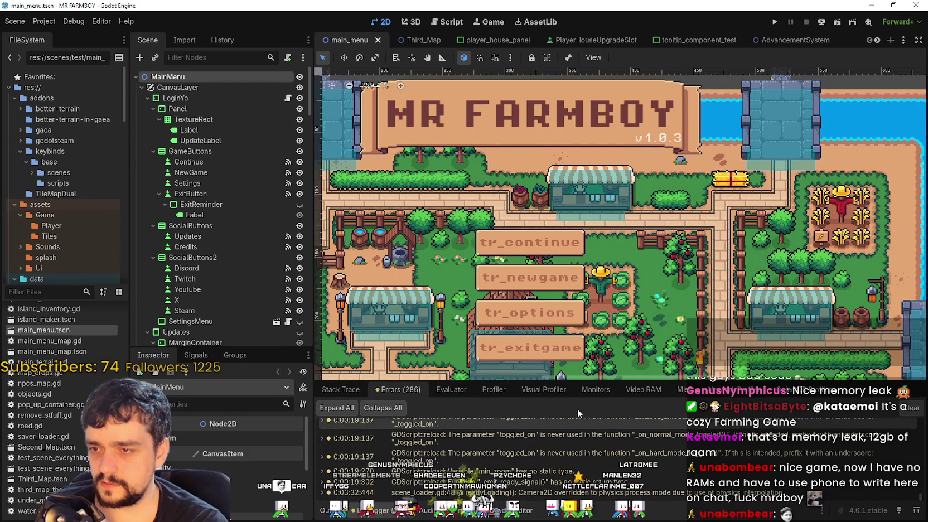
{"action": "left_click", "coordinate": [597, 390]}
{"action": "scroll", "coordinate": [467, 436], "scroll_direction": "down", "scroll_amount": 3}
{"action": "scroll", "coordinate": [440, 479], "scroll_direction": "down", "scroll_amount": 5}
{"action": "scroll", "coordinate": [446, 490], "scroll_direction": "down", "scroll_amount": 10}
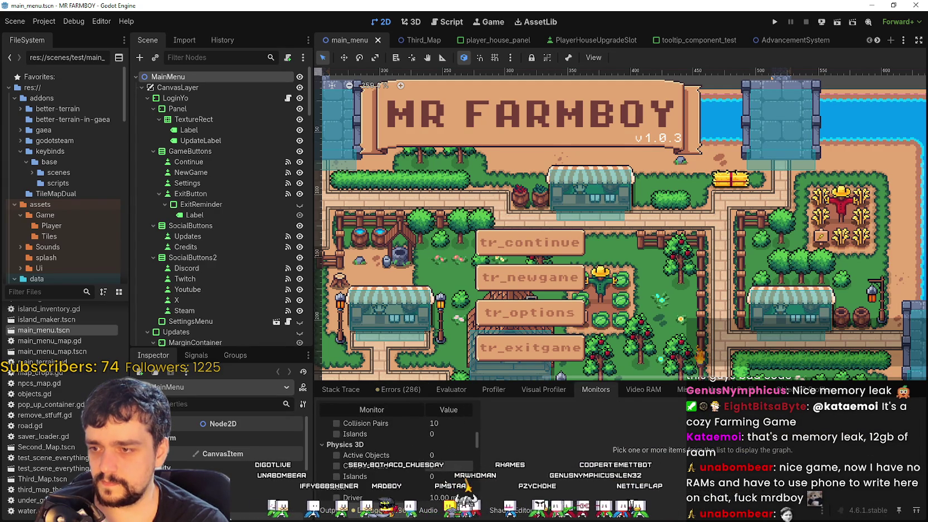
{"action": "scroll", "coordinate": [451, 478], "scroll_direction": "down", "scroll_amount": 3}
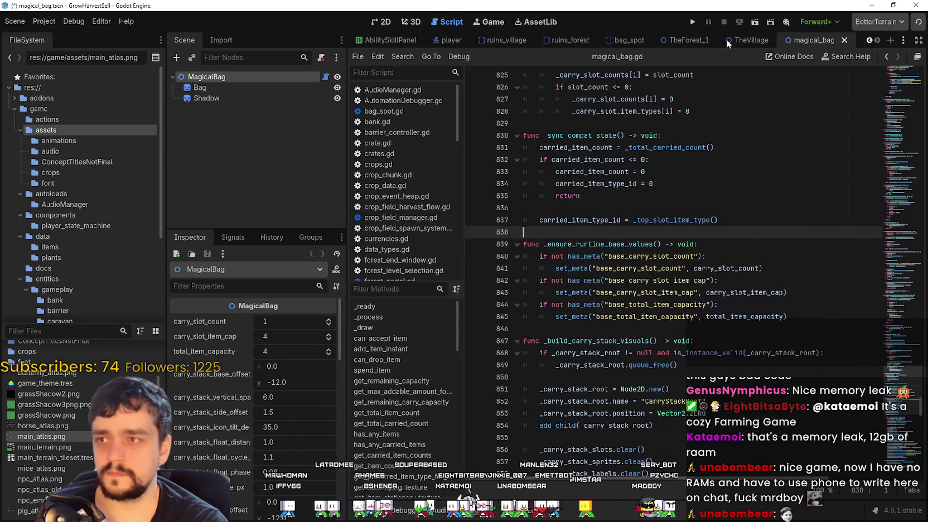
- Close the GrowHarvestSell editor window, choosing Save & Quit for its modified resources
{"action": "left_click", "coordinate": [914, 7]}
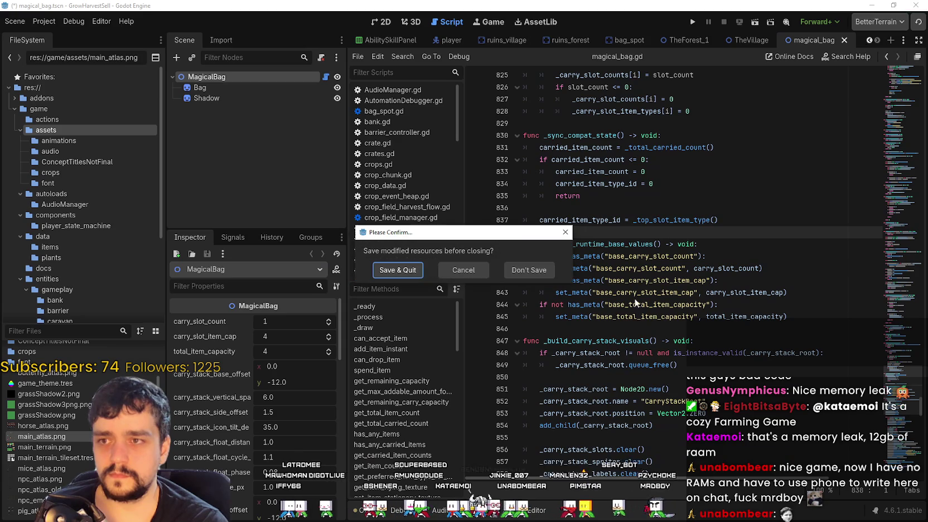
{"action": "left_click", "coordinate": [404, 271]}
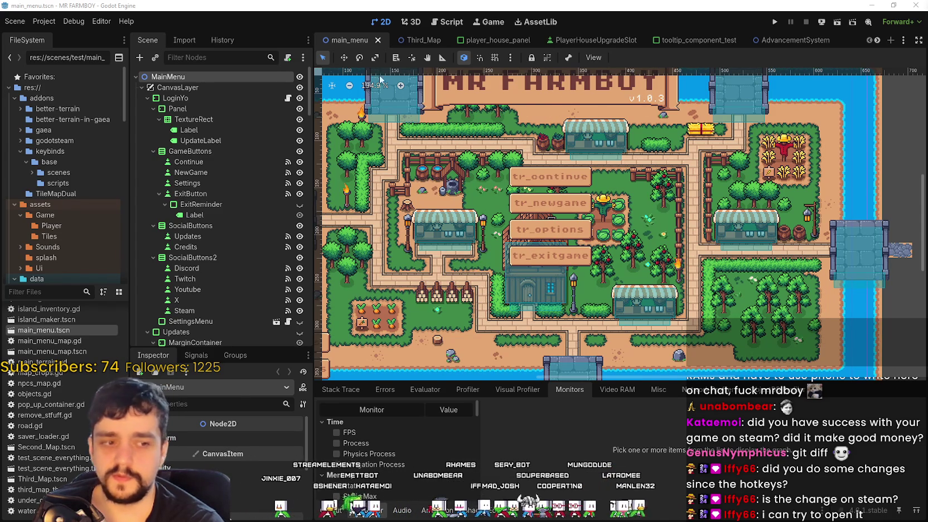
- Open the game's user data logs folder and refresh its listing
{"action": "left_click", "coordinate": [38, 22]}
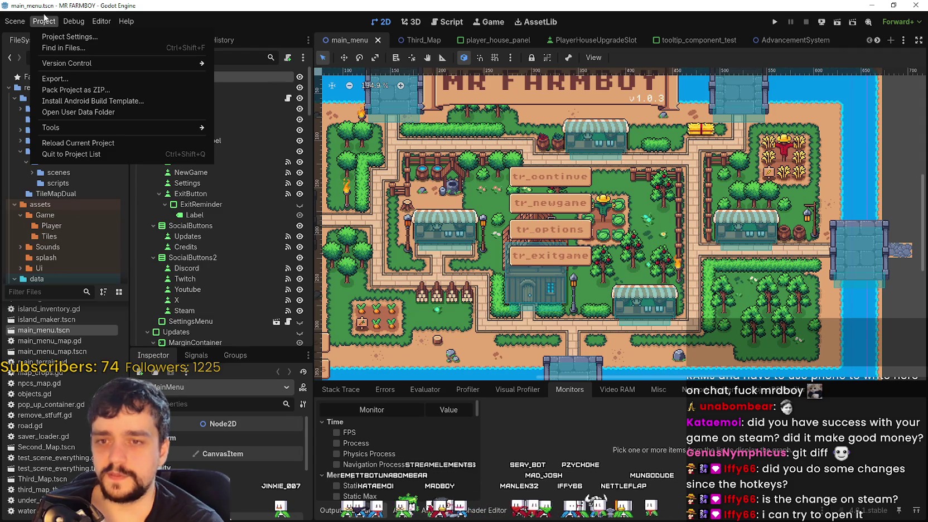
{"action": "left_click", "coordinate": [68, 114]}
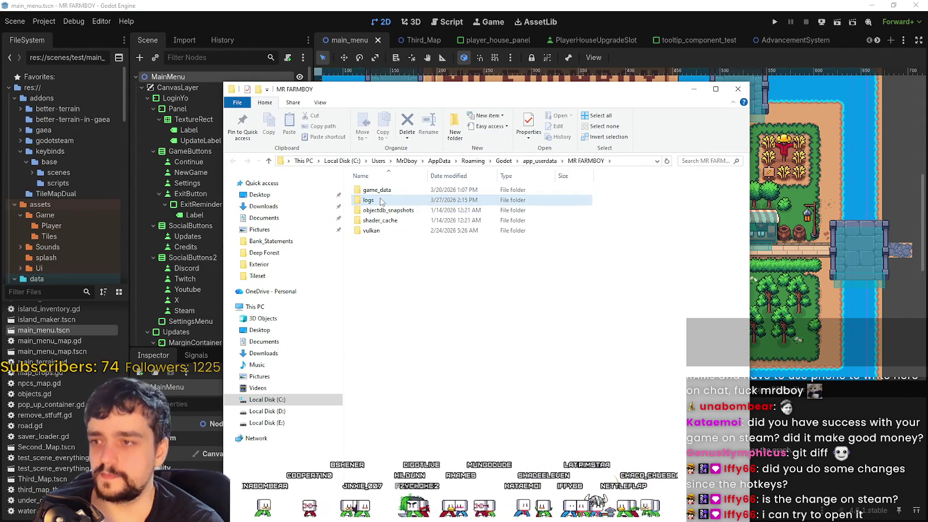
{"action": "double_click", "coordinate": [381, 202]}
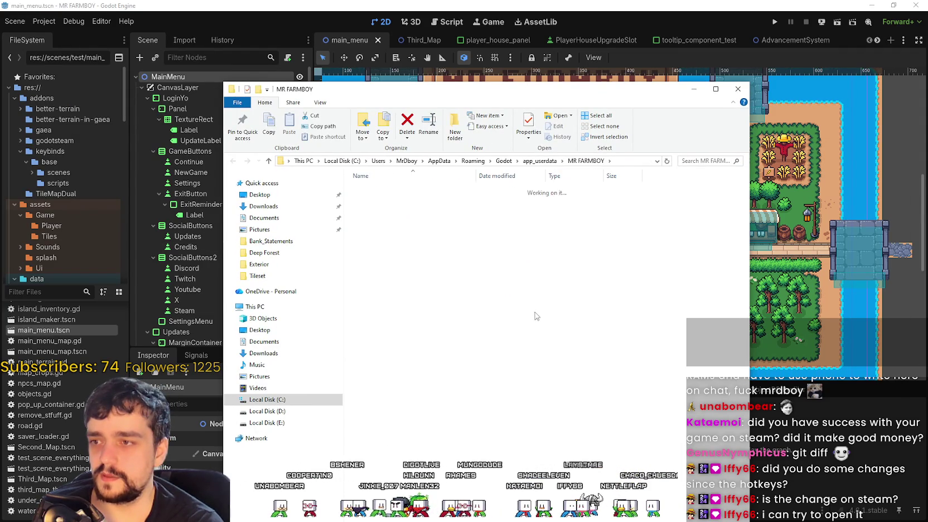
{"action": "right_click", "coordinate": [523, 325]}
{"action": "left_click", "coordinate": [569, 364]}
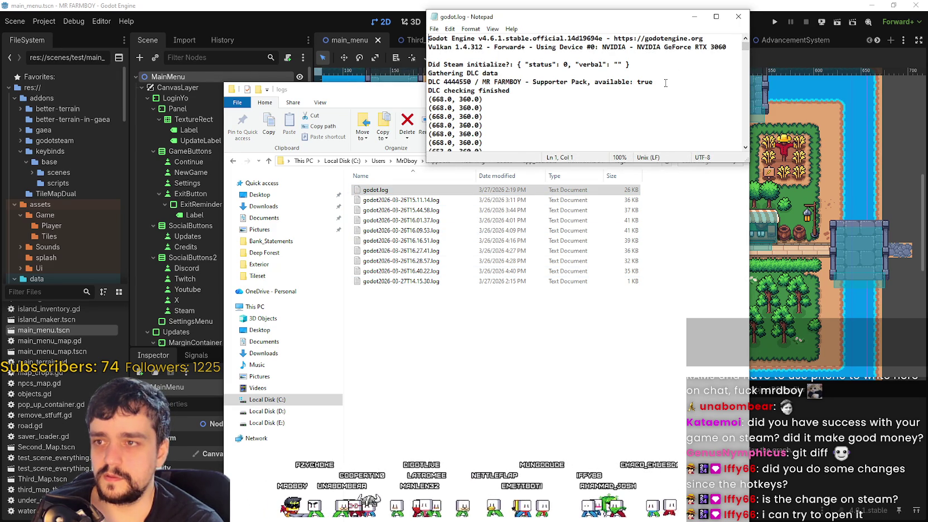
- Review the last lines of godot.log written before the hang, then close it
{"action": "left_click_drag", "start_coordinate": [746, 47], "coordinate": [733, 150]}
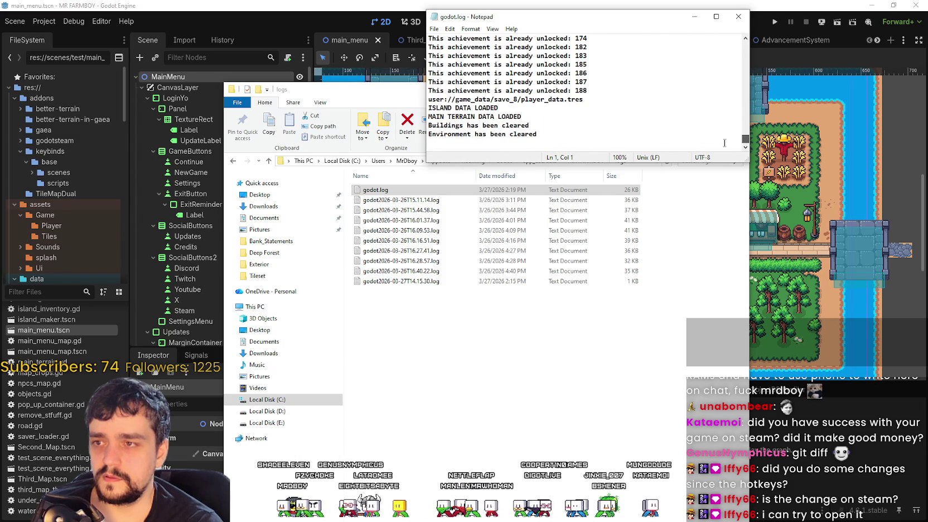
{"action": "left_click_drag", "start_coordinate": [540, 135], "coordinate": [428, 99]}
{"action": "left_click", "coordinate": [463, 126]}
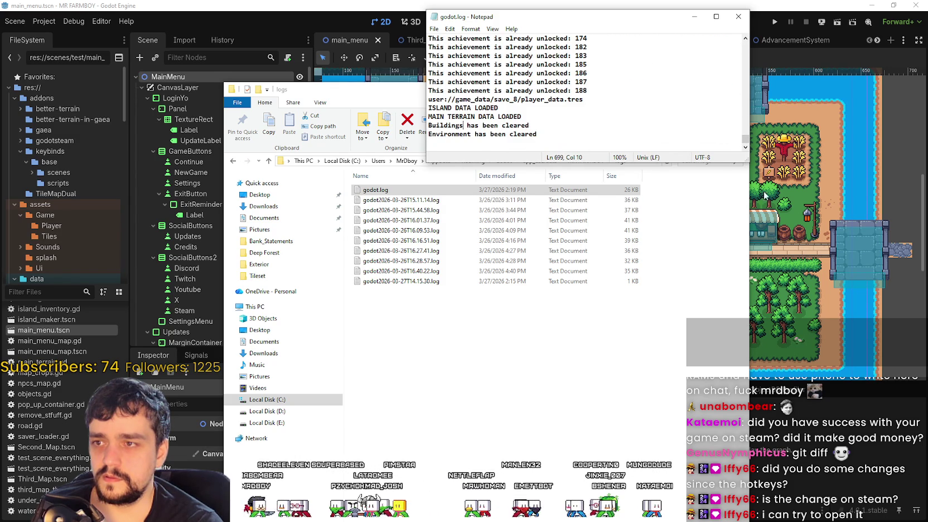
{"action": "mouse_move", "coordinate": [746, 160]}
{"action": "left_mouse_down"}
{"action": "mouse_move", "coordinate": [803, 261]}
{"action": "mouse_move", "coordinate": [823, 273]}
{"action": "left_mouse_up"}
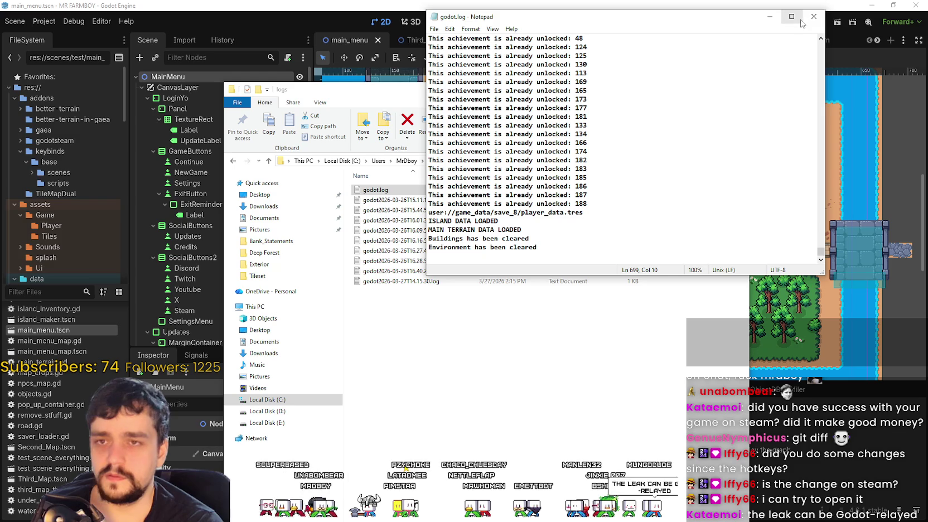
{"action": "scroll", "coordinate": [756, 155], "scroll_direction": "up", "scroll_amount": 8}
{"action": "scroll", "coordinate": [755, 149], "scroll_direction": "down", "scroll_amount": 8}
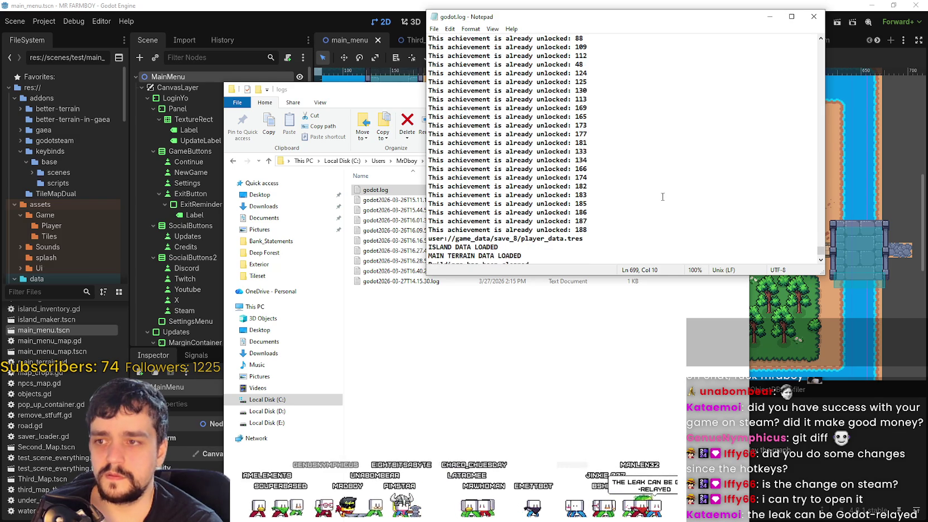
{"action": "left_click", "coordinate": [820, 20]}
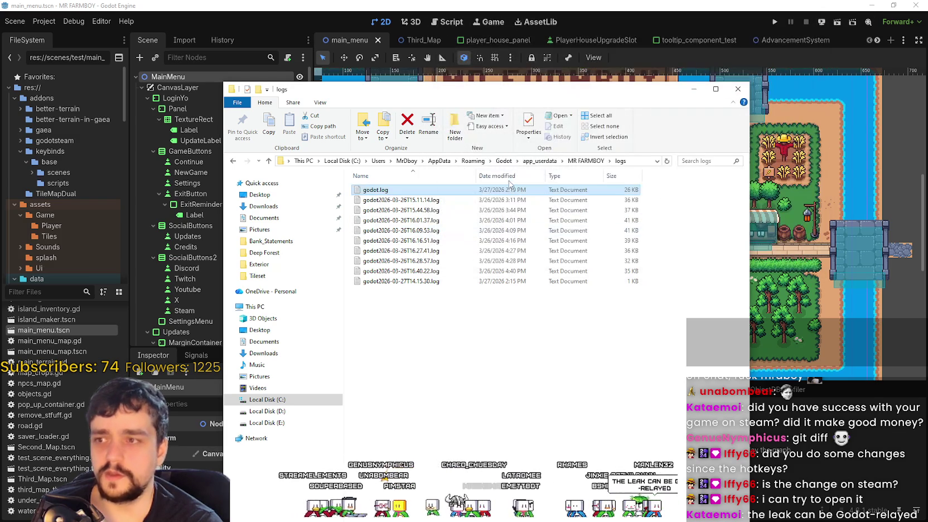
- Open the older godot2026-03-26T15.11.14.log file, inspect it, and close it
{"action": "double_click", "coordinate": [630, 199]}
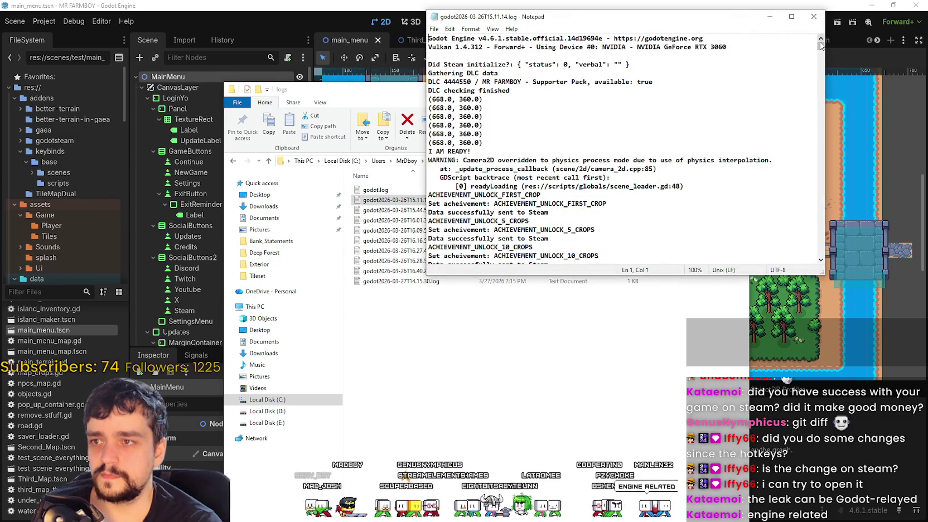
{"action": "mouse_move", "coordinate": [821, 47]}
{"action": "left_mouse_down"}
{"action": "mouse_move", "coordinate": [795, 304]}
{"action": "mouse_move", "coordinate": [810, 177]}
{"action": "left_mouse_up"}
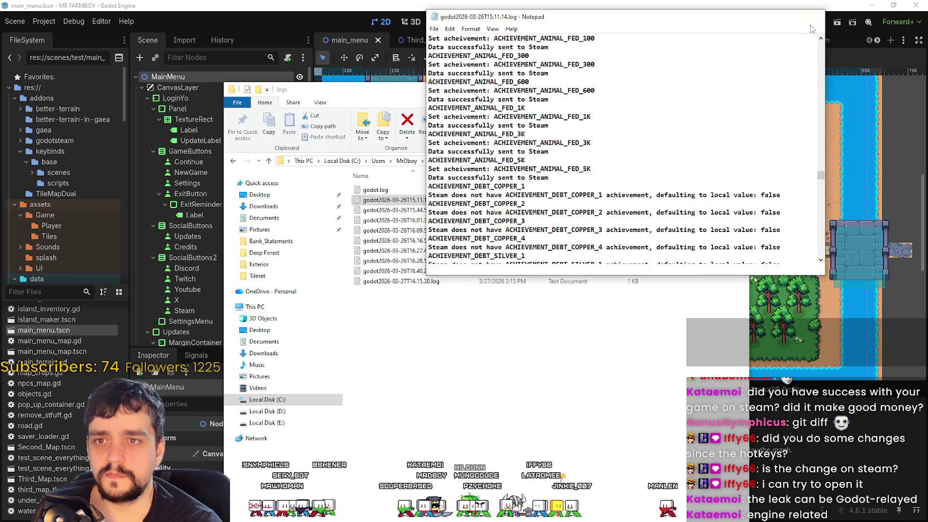
{"action": "key", "text": "alt+F4"}
{"action": "left_click", "coordinate": [585, 350]}
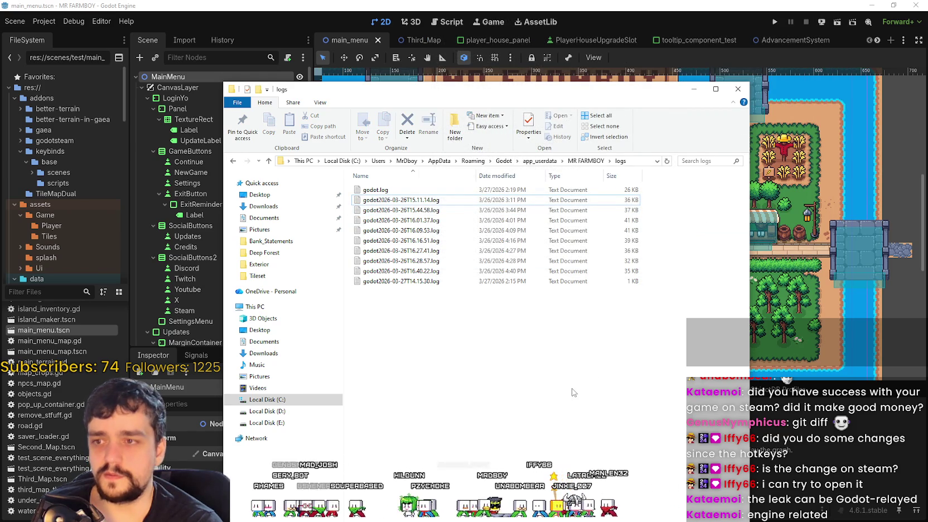
- Run the project's main scene and enlarge the debugger's Monitors panel
{"action": "left_click", "coordinate": [773, 10]}
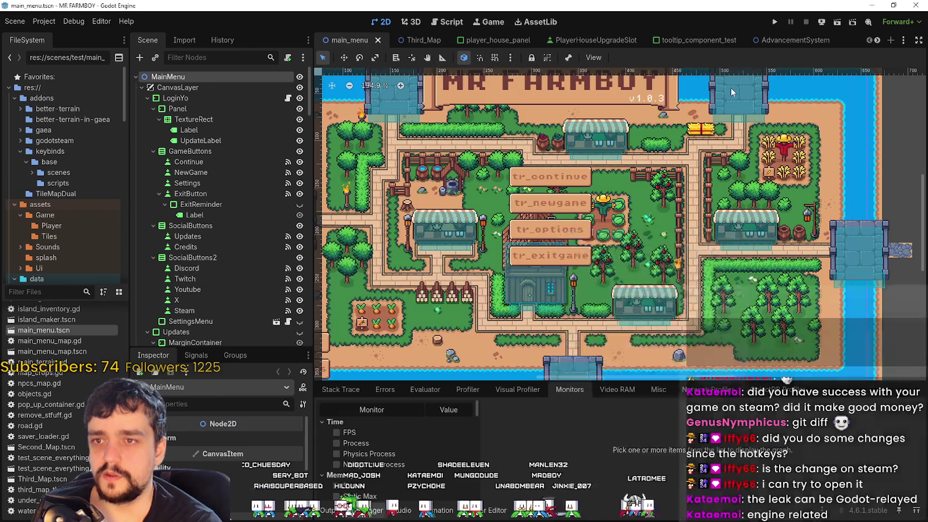
{"action": "left_click", "coordinate": [775, 22]}
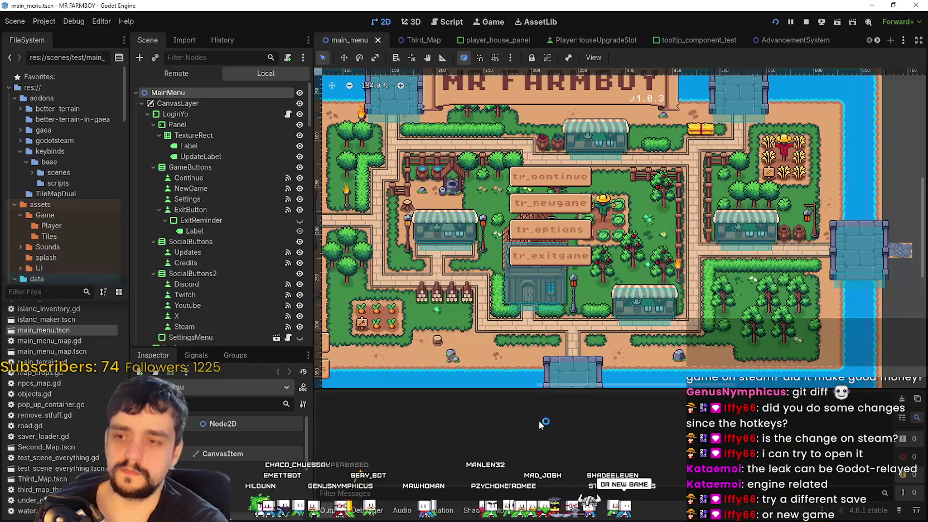
{"action": "left_click", "coordinate": [370, 515]}
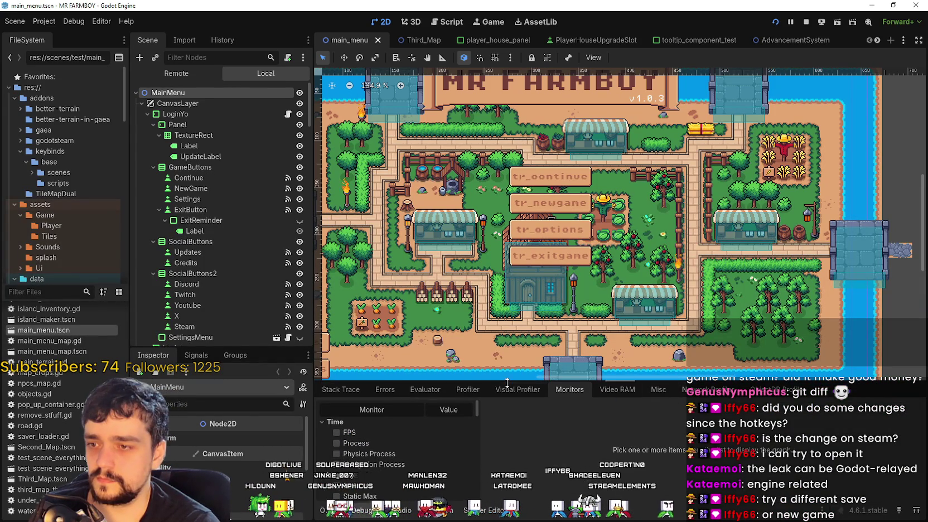
{"action": "left_click_drag", "start_coordinate": [508, 381], "coordinate": [511, 289]}
- Track the FPS, Process and Physics Process time monitors
{"action": "left_click", "coordinate": [379, 343]}
{"action": "left_click", "coordinate": [379, 334]}
{"action": "left_click", "coordinate": [385, 356]}
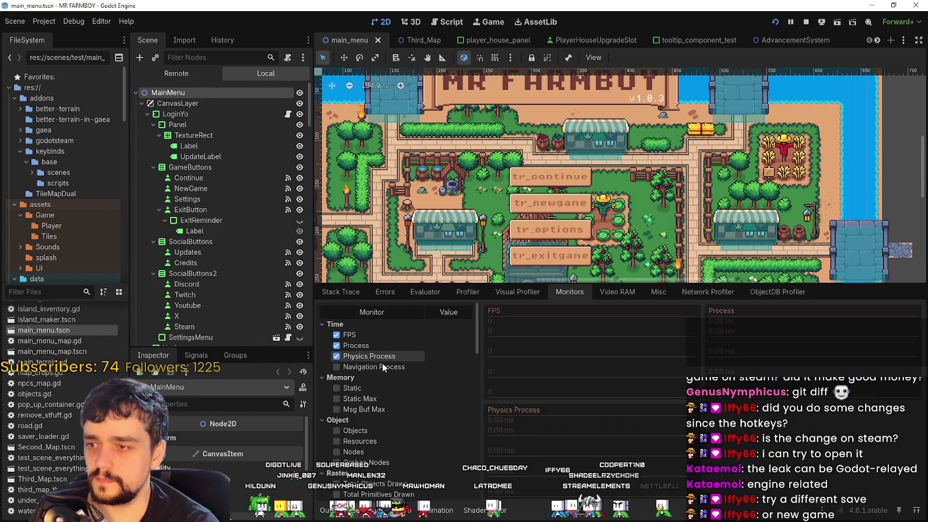
{"action": "scroll", "coordinate": [384, 438], "scroll_direction": "down", "scroll_amount": 3}
{"action": "scroll", "coordinate": [398, 365], "scroll_direction": "up", "scroll_amount": 1}
- Track the Static, Static Max, Msg Buf Max, Video Mem and Texture Mem monitors
{"action": "left_click", "coordinate": [395, 342]}
{"action": "left_click", "coordinate": [385, 354]}
{"action": "left_click", "coordinate": [380, 365]}
{"action": "scroll", "coordinate": [392, 440], "scroll_direction": "down", "scroll_amount": 3}
{"action": "scroll", "coordinate": [394, 451], "scroll_direction": "down", "scroll_amount": 3}
{"action": "left_click", "coordinate": [356, 346]}
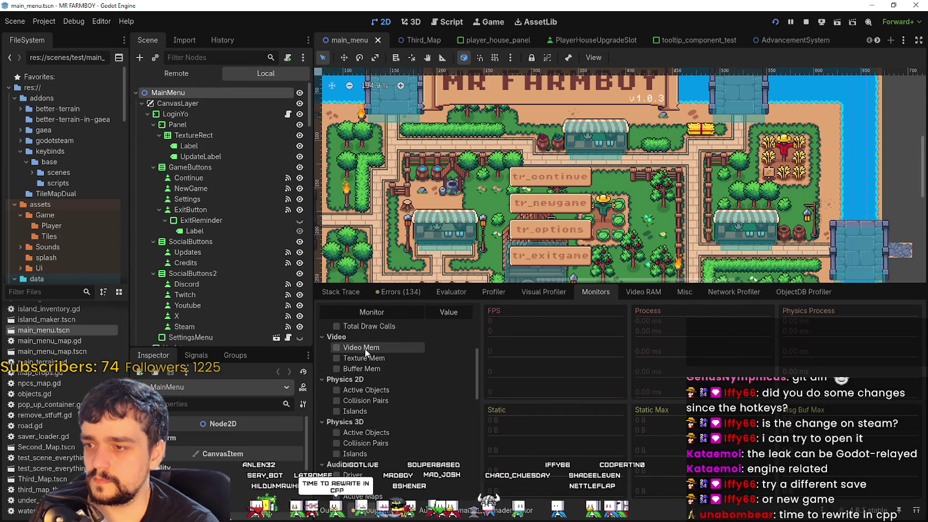
{"action": "left_click", "coordinate": [370, 361]}
{"action": "scroll", "coordinate": [407, 444], "scroll_direction": "down", "scroll_amount": 6}
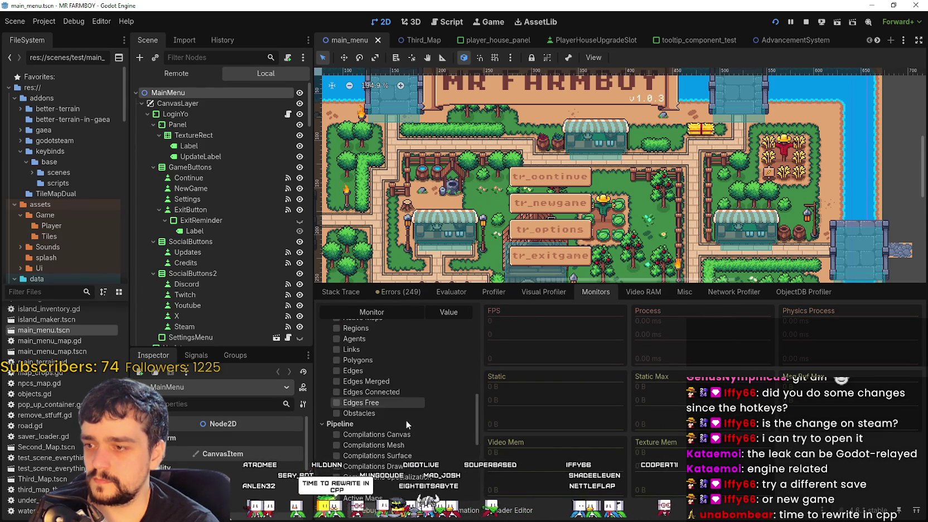
{"action": "scroll", "coordinate": [415, 455], "scroll_direction": "up", "scroll_amount": 15}
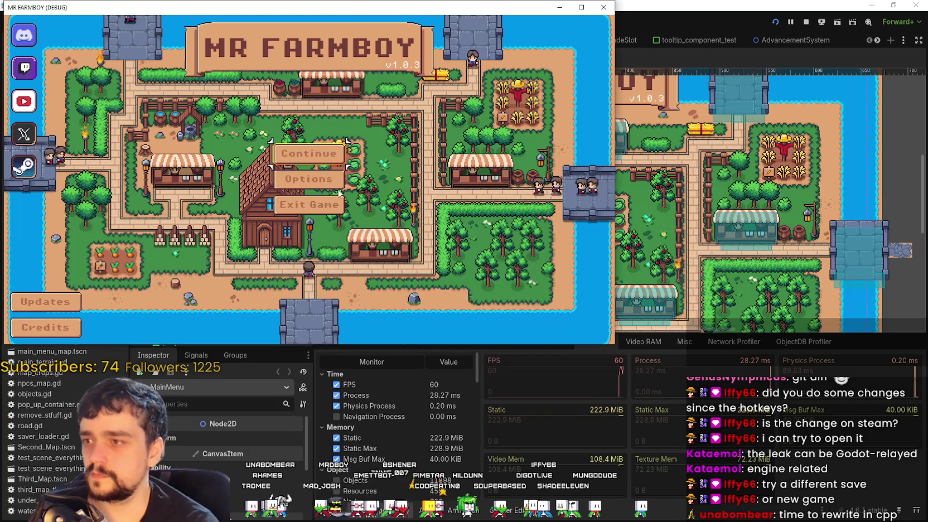
- Open the game's save list and select Save 8 (Incremental) to reveal its Load and Delete options
{"action": "left_click", "coordinate": [309, 153]}
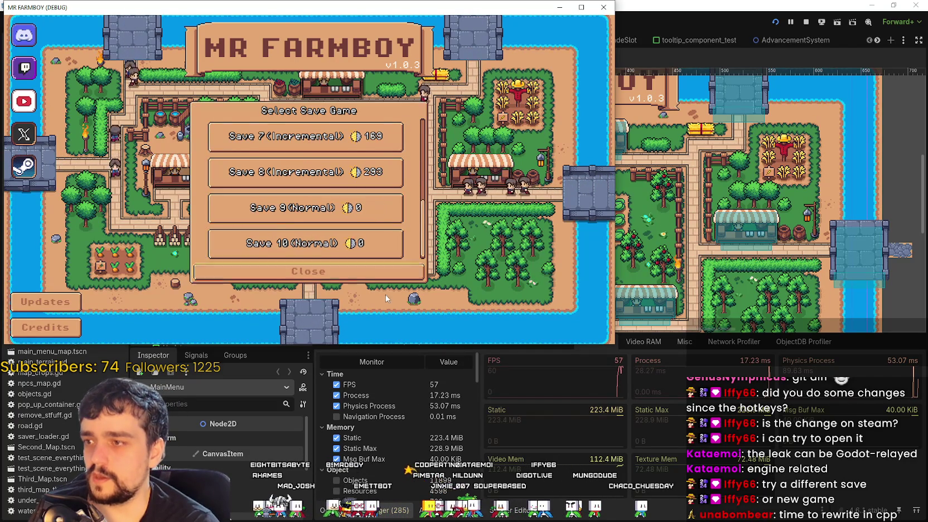
{"action": "scroll", "coordinate": [318, 223], "scroll_direction": "up", "scroll_amount": 2}
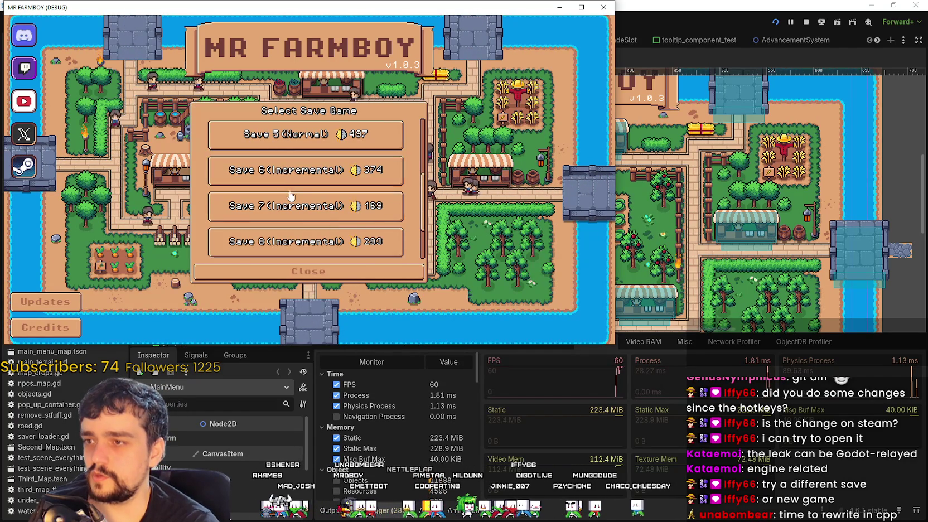
{"action": "scroll", "coordinate": [296, 182], "scroll_direction": "down", "scroll_amount": 2}
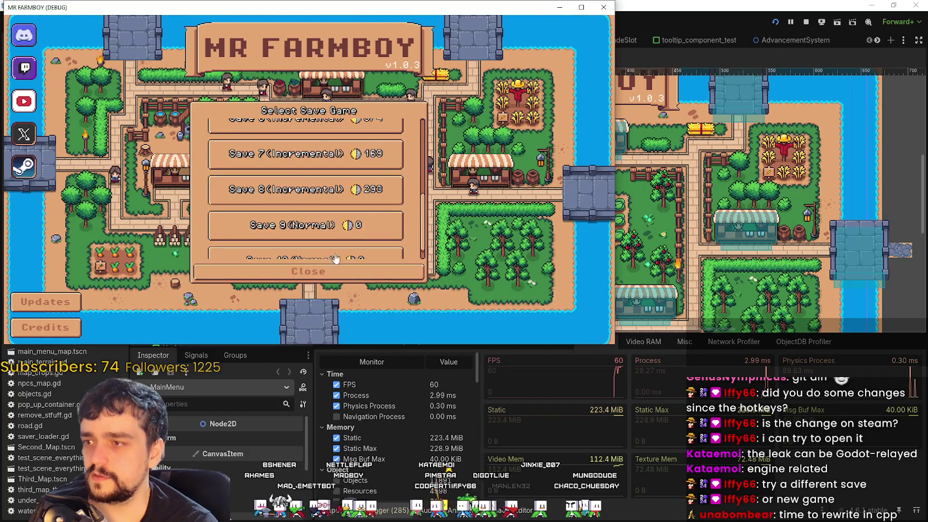
{"action": "left_click", "coordinate": [256, 172]}
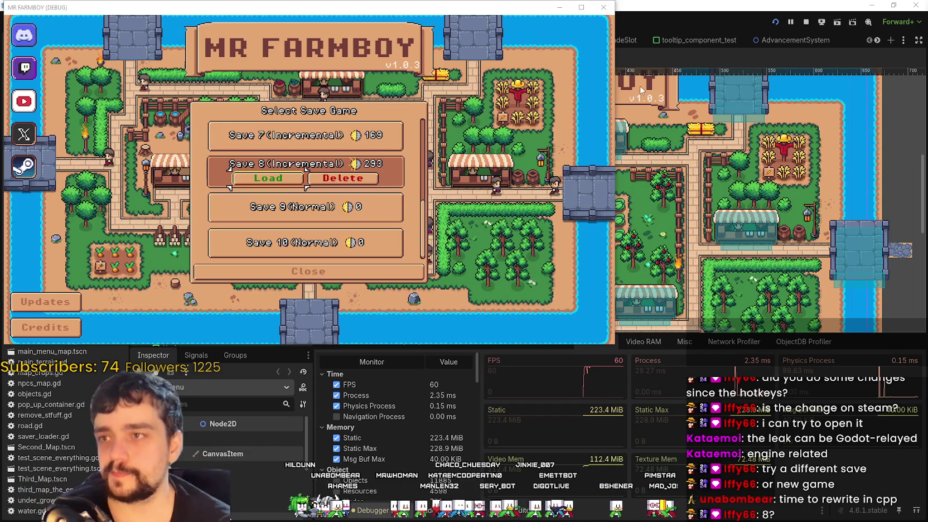
- Move the game window aside and load Save 8, which freezes on Loading
{"action": "left_click_drag", "start_coordinate": [497, 7], "coordinate": [689, 8]}
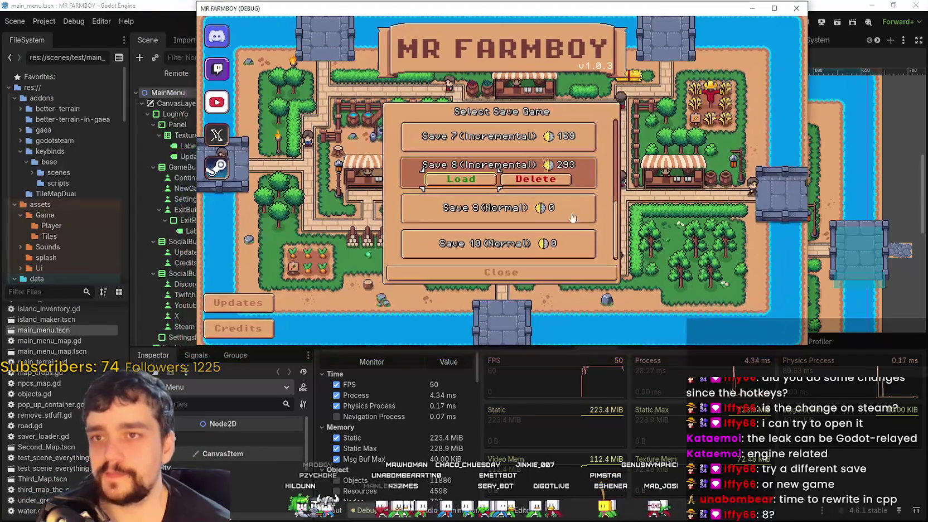
{"action": "left_click", "coordinate": [471, 179]}
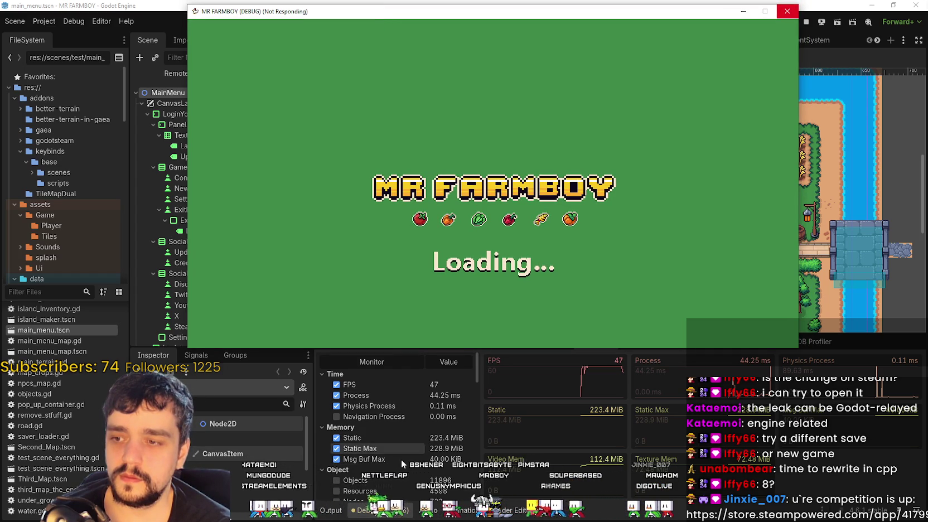
{"action": "scroll", "coordinate": [401, 459], "scroll_direction": "down", "scroll_amount": 2}
{"action": "scroll", "coordinate": [402, 463], "scroll_direction": "up", "scroll_amount": 2}
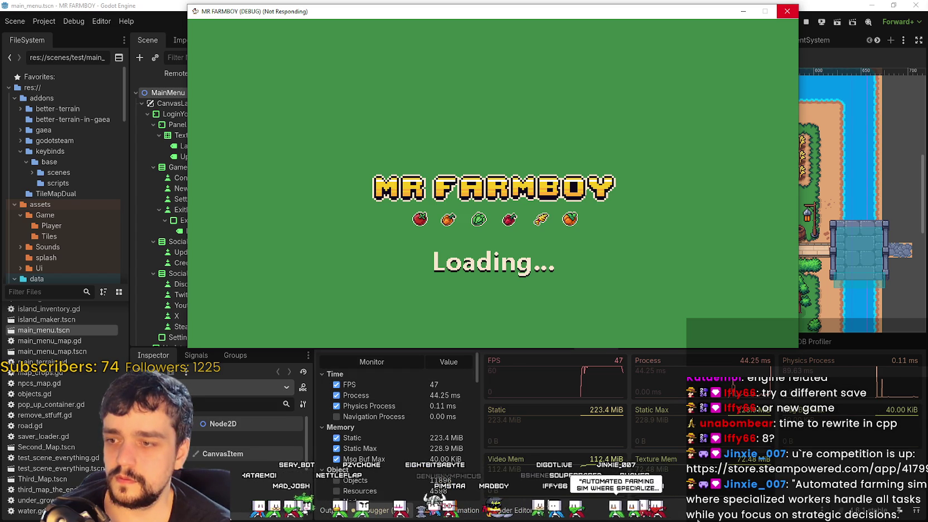
- Start the debugger's Profiler while the game hangs
{"action": "left_click", "coordinate": [608, 425]}
{"action": "left_click", "coordinate": [494, 341]}
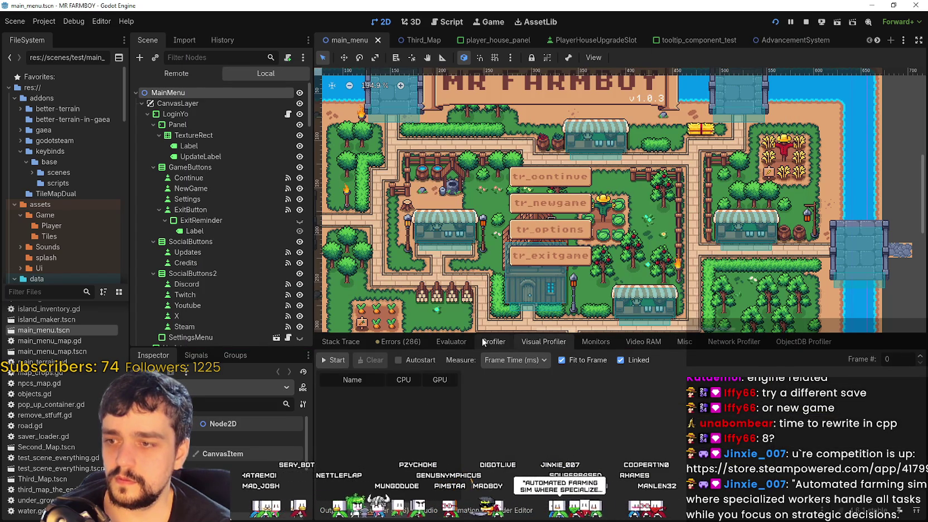
{"action": "left_click", "coordinate": [347, 362]}
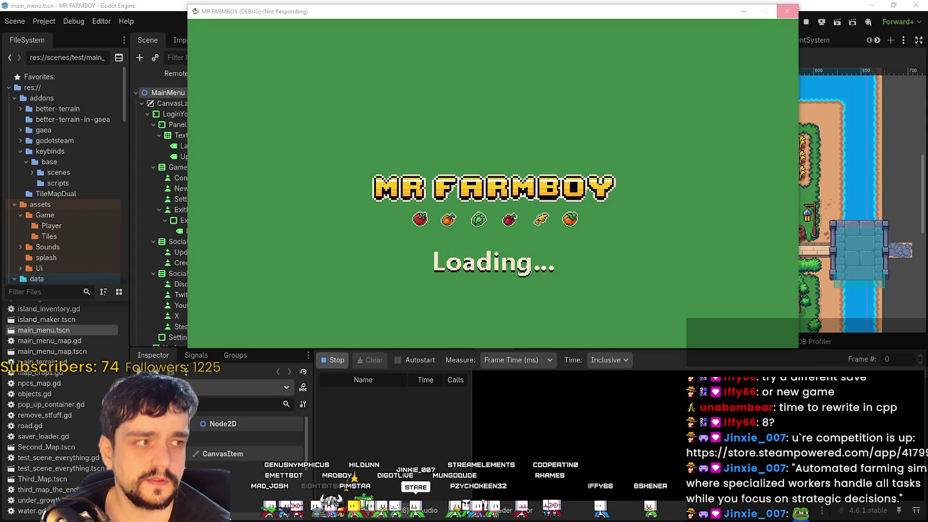
- Try closing the frozen game window, then open Task Manager to deal with it
{"action": "left_click", "coordinate": [787, 11]}
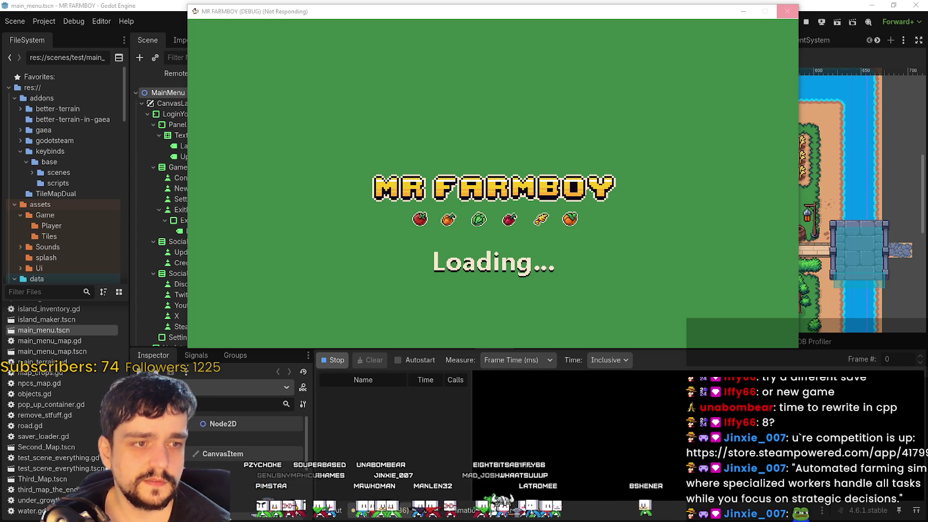
{"action": "key", "text": "ctrl+shift+Escape"}
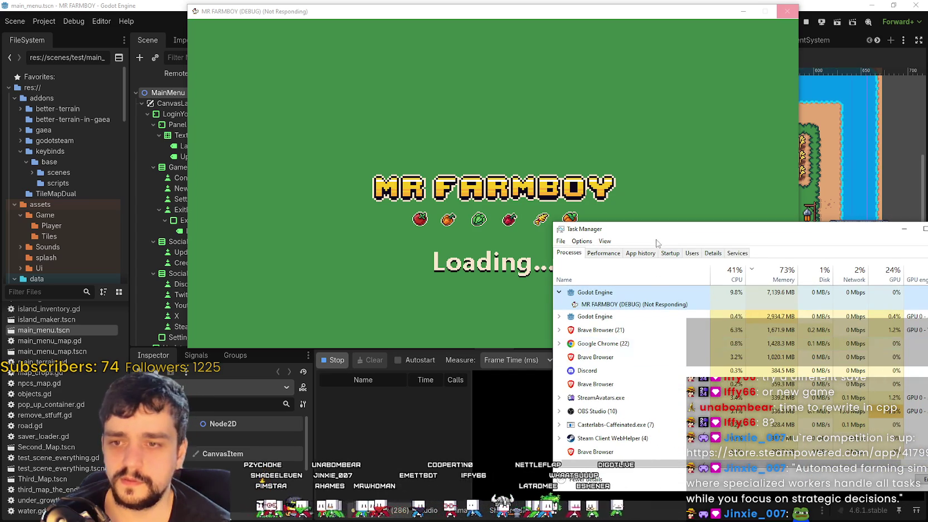
{"action": "left_click_drag", "start_coordinate": [654, 232], "coordinate": [927, 234]}
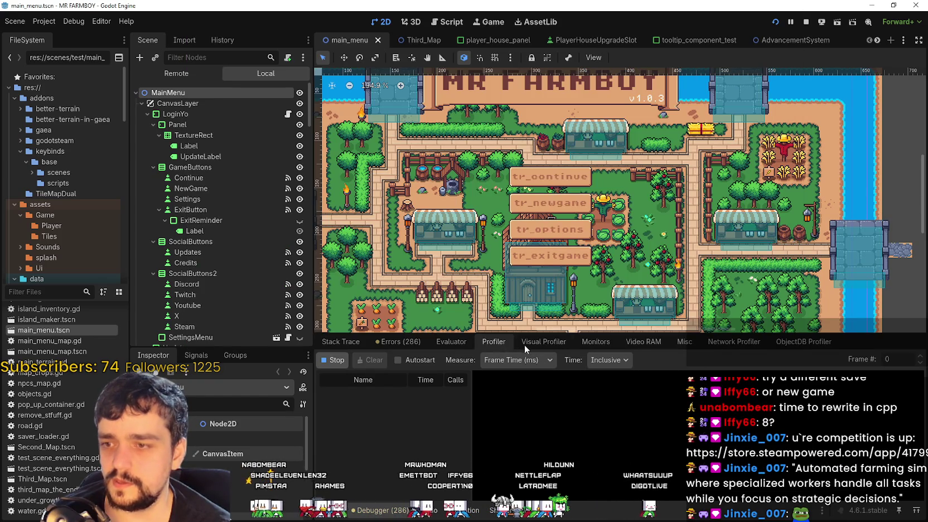
- Close the frozen game and scroll through the debugger's Monitors list
{"action": "left_click", "coordinate": [527, 342]}
{"action": "left_click", "coordinate": [599, 343]}
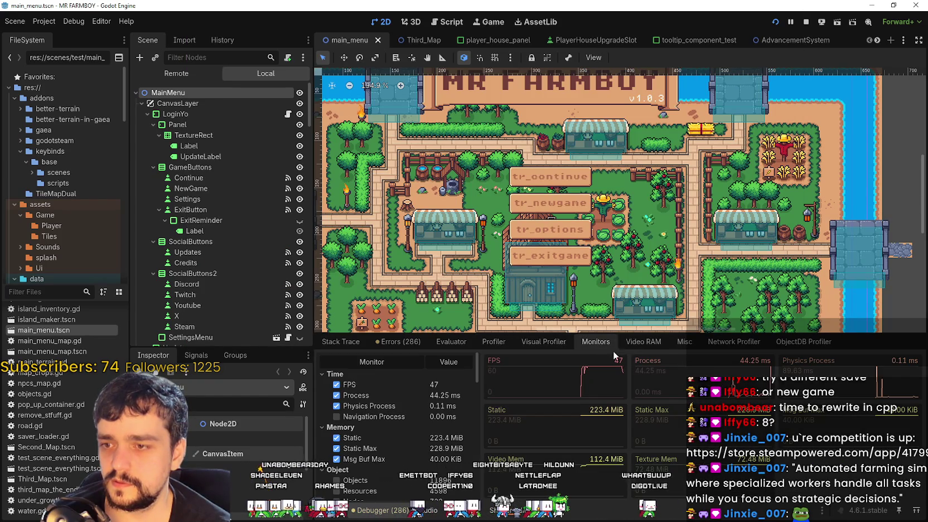
{"action": "scroll", "coordinate": [449, 449], "scroll_direction": "up", "scroll_amount": 3}
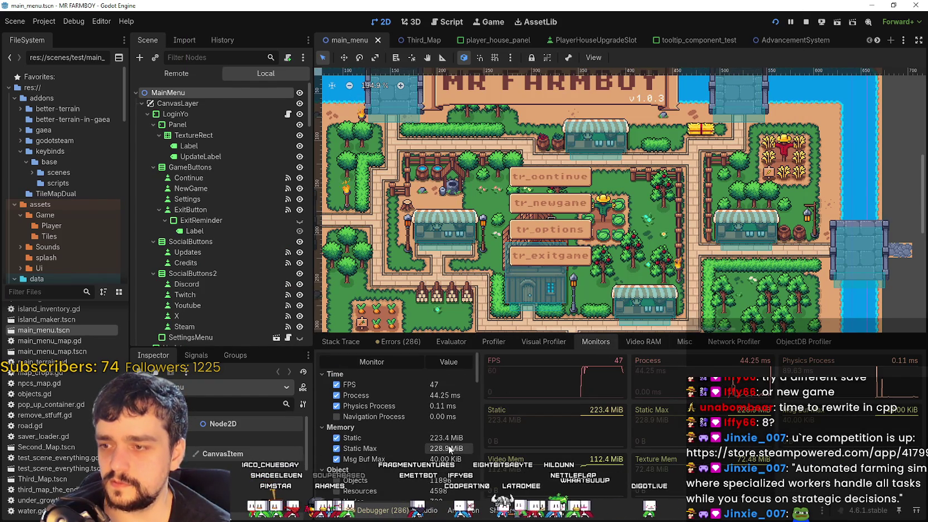
{"action": "scroll", "coordinate": [390, 430], "scroll_direction": "down", "scroll_amount": 3}
{"action": "scroll", "coordinate": [413, 458], "scroll_direction": "down", "scroll_amount": 2}
{"action": "scroll", "coordinate": [392, 408], "scroll_direction": "down", "scroll_amount": 3}
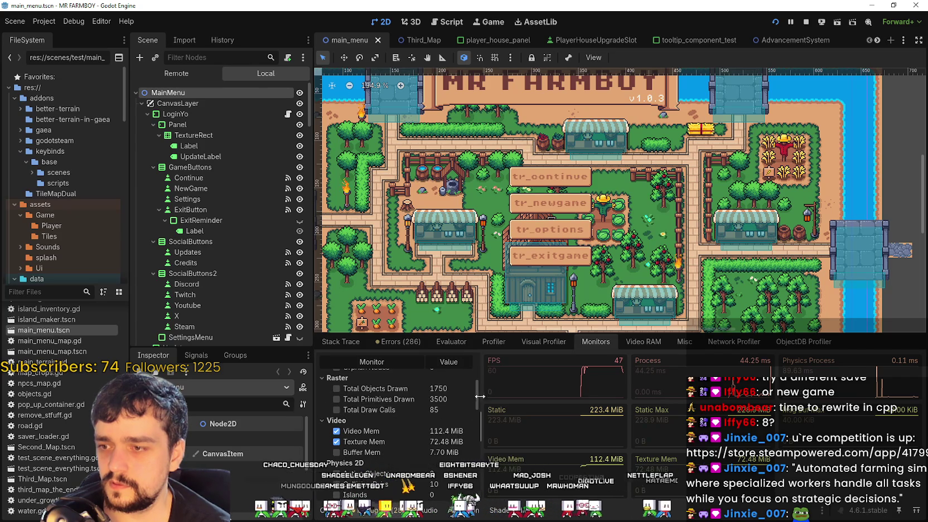
{"action": "scroll", "coordinate": [477, 411], "scroll_direction": "down", "scroll_amount": 1}
{"action": "mouse_move", "coordinate": [478, 412]}
{"action": "left_mouse_down"}
{"action": "mouse_move", "coordinate": [483, 463]}
{"action": "mouse_move", "coordinate": [498, 361]}
{"action": "left_mouse_up"}
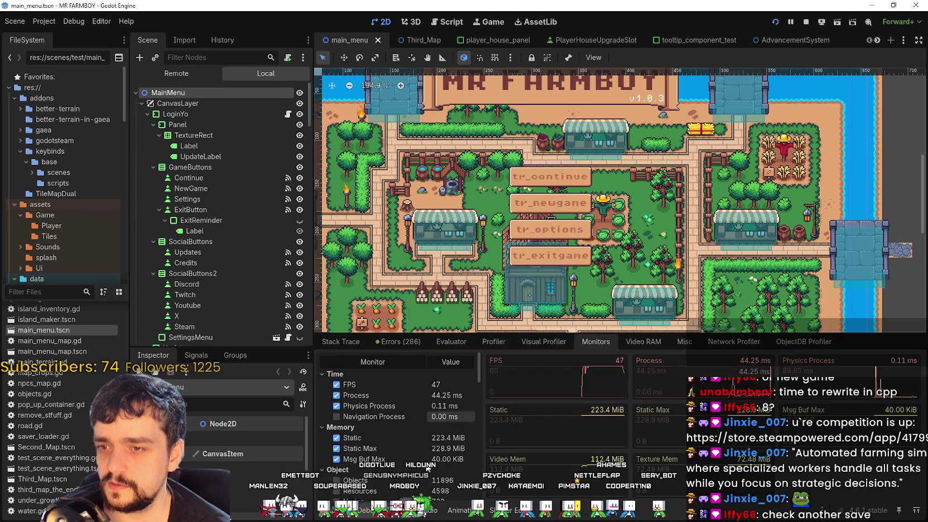
- Compare the debugger's Errors and Stack Trace tabs, and check the Output log
{"action": "left_click", "coordinate": [399, 341]}
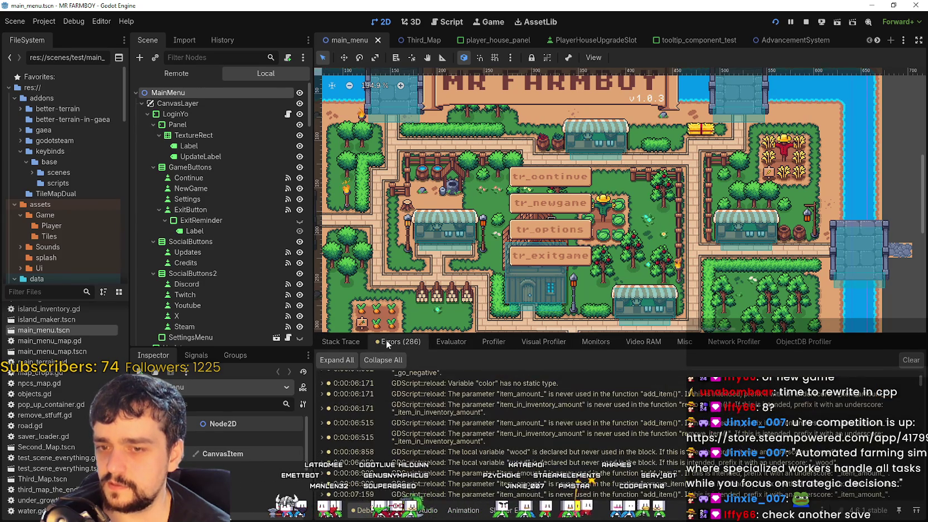
{"action": "left_click", "coordinate": [340, 342]}
{"action": "left_click", "coordinate": [400, 341]}
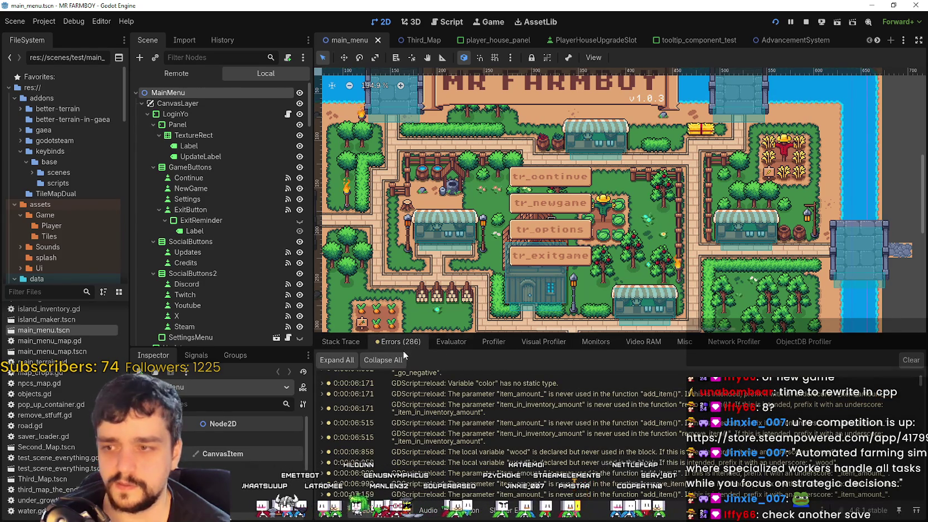
{"action": "left_click", "coordinate": [341, 342]}
{"action": "left_click", "coordinate": [328, 516]}
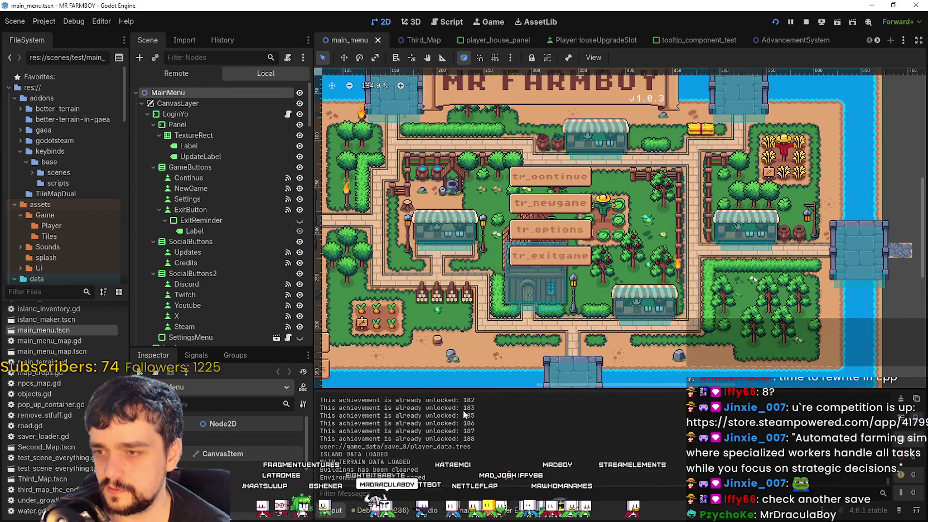
{"action": "left_click", "coordinate": [370, 511]}
- Return to Monitors, stop the running game and relaunch it with F5
{"action": "left_click", "coordinate": [597, 343]}
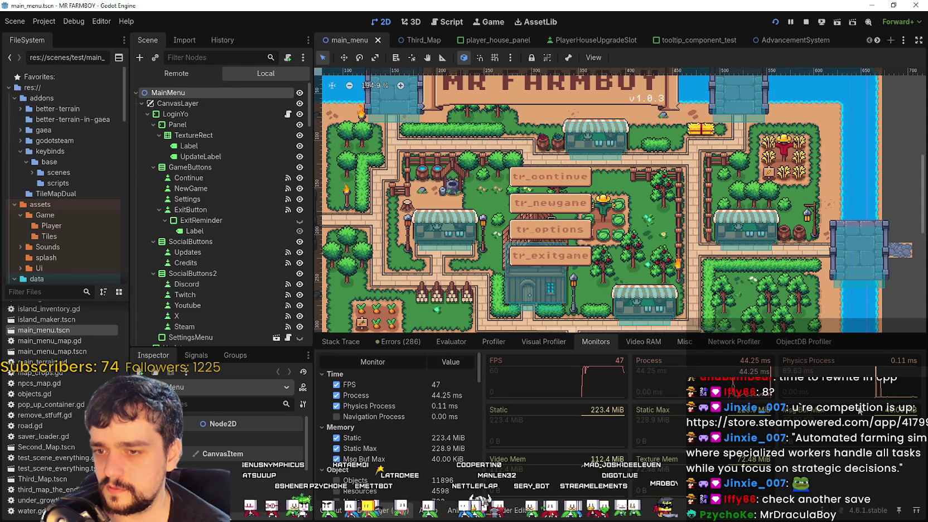
{"action": "scroll", "coordinate": [475, 373], "scroll_direction": "down", "scroll_amount": 10}
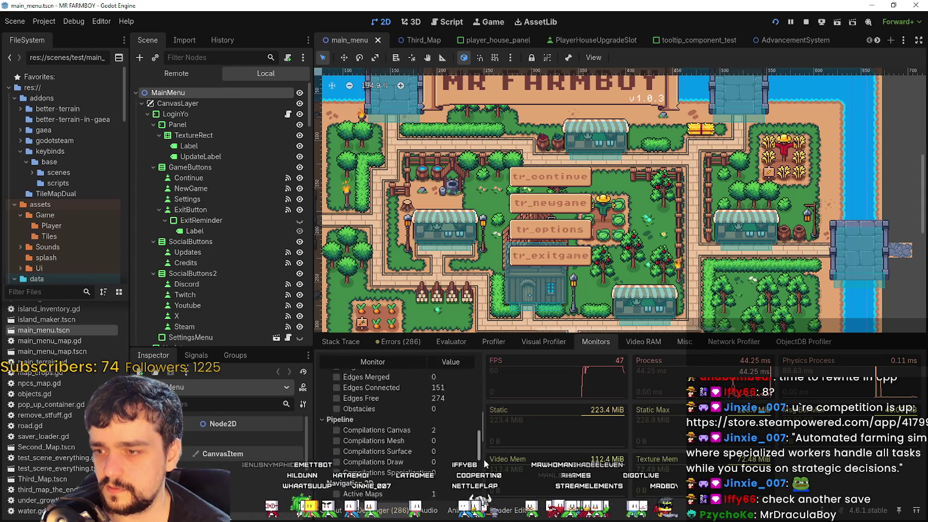
{"action": "left_click", "coordinate": [805, 24]}
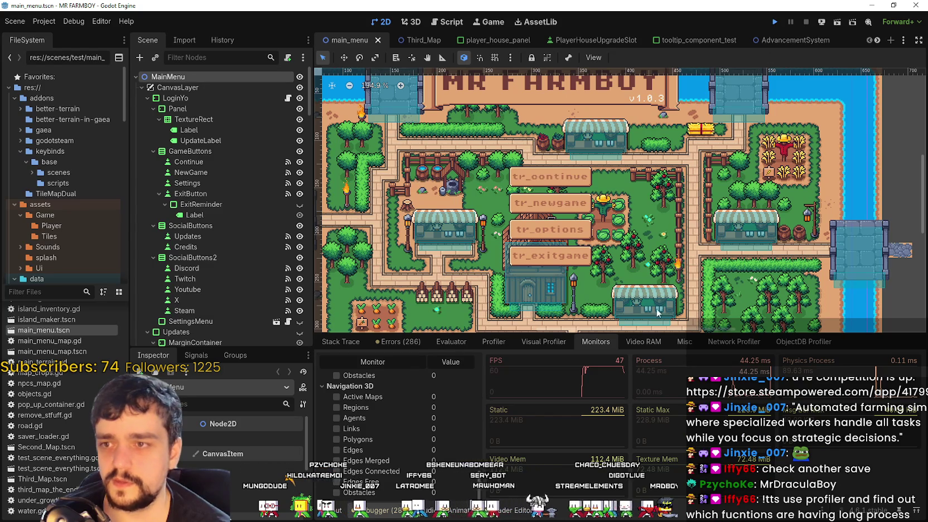
{"action": "key", "text": "F5"}
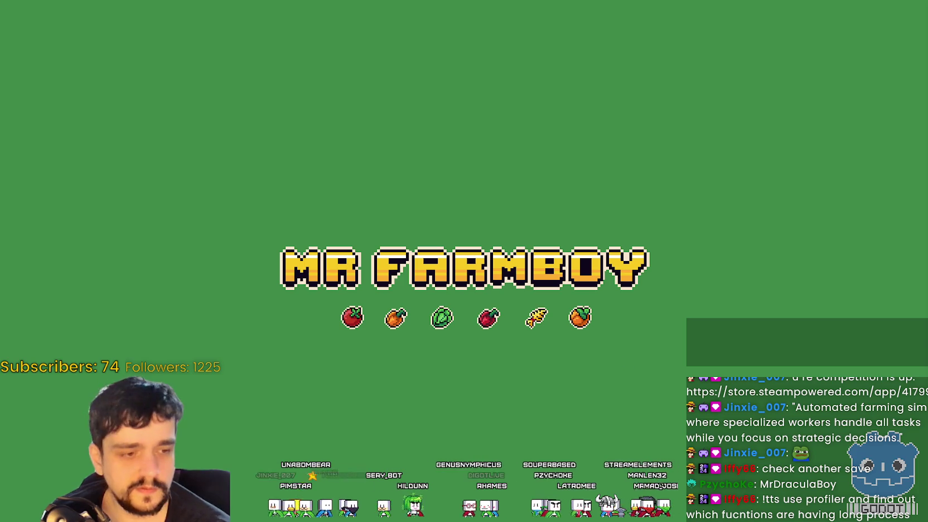
- Back in the editor, start recording in the debugger's Profiler
{"action": "key", "text": "alt+Tab"}
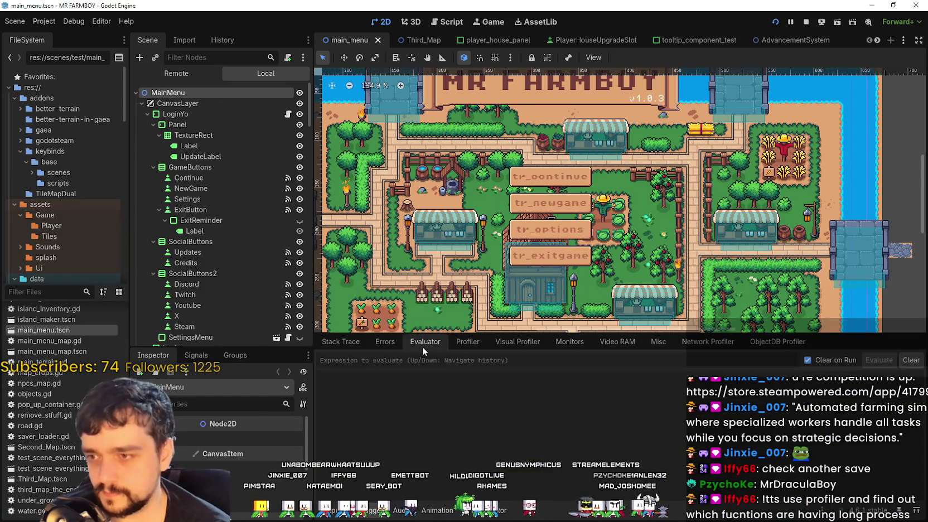
{"action": "left_click", "coordinate": [385, 343]}
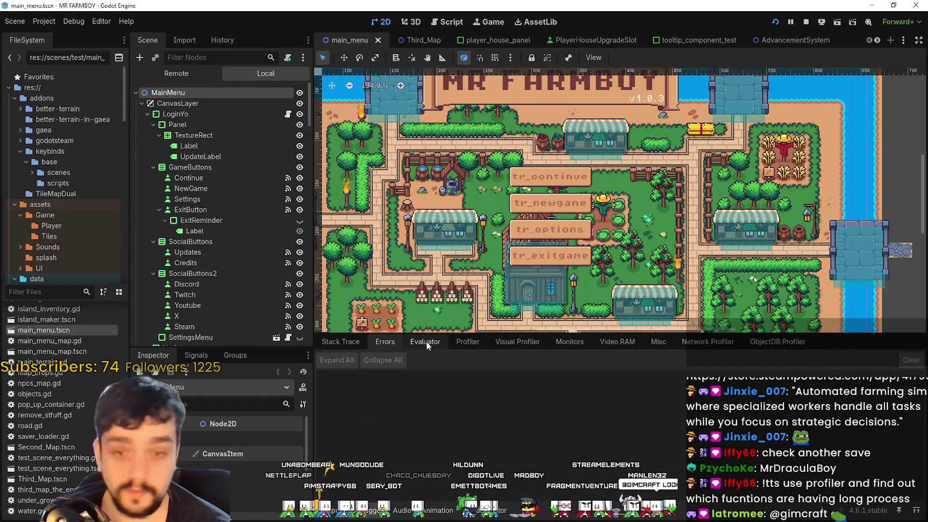
{"action": "left_click", "coordinate": [464, 341]}
{"action": "left_click", "coordinate": [334, 359]}
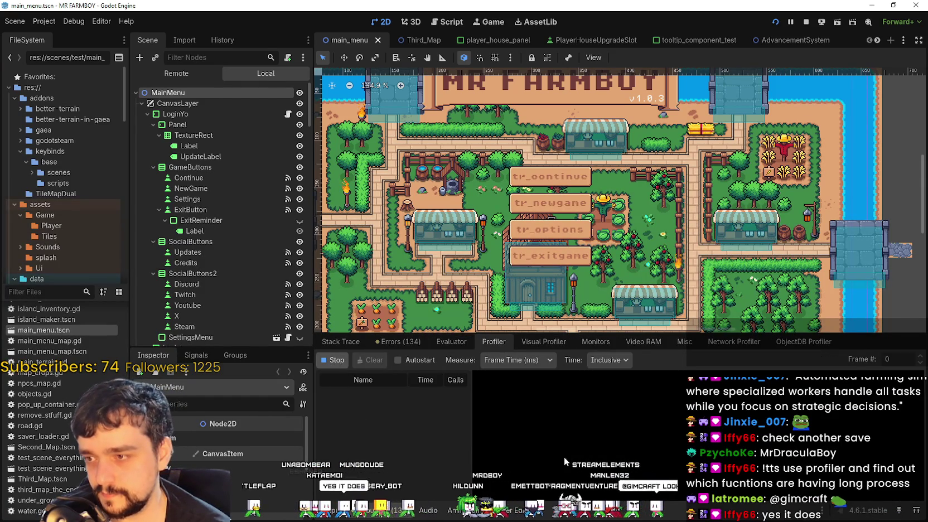
{"action": "left_click", "coordinate": [543, 342]}
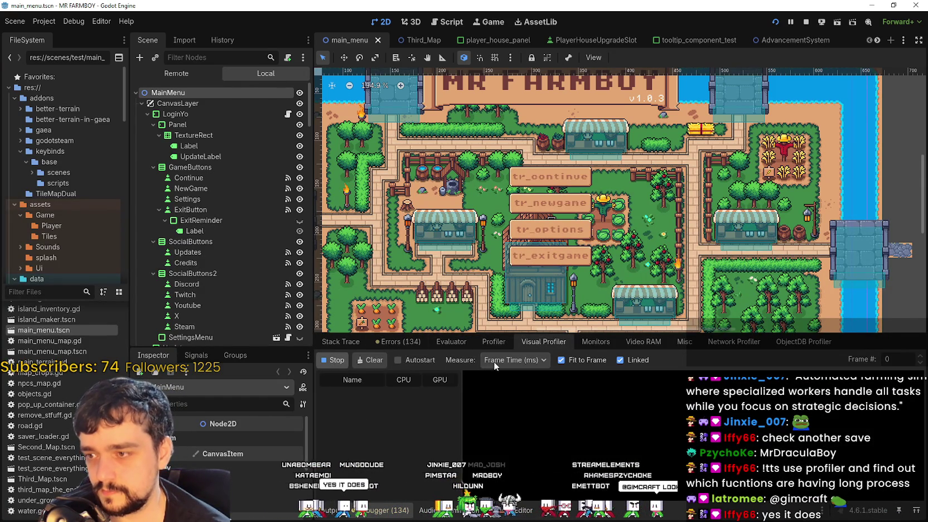
{"action": "left_click", "coordinate": [495, 342]}
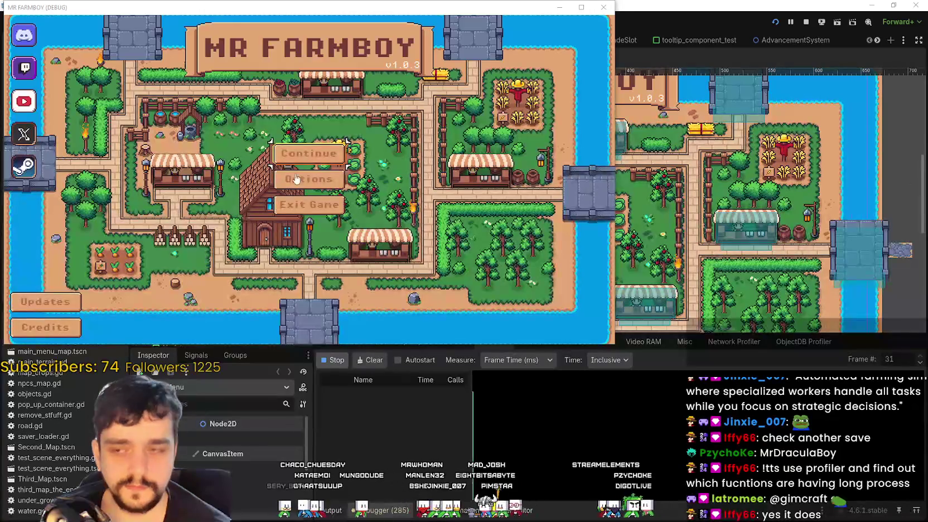
- In the game, choose Continue and load save slot 8
{"action": "left_click", "coordinate": [283, 167]}
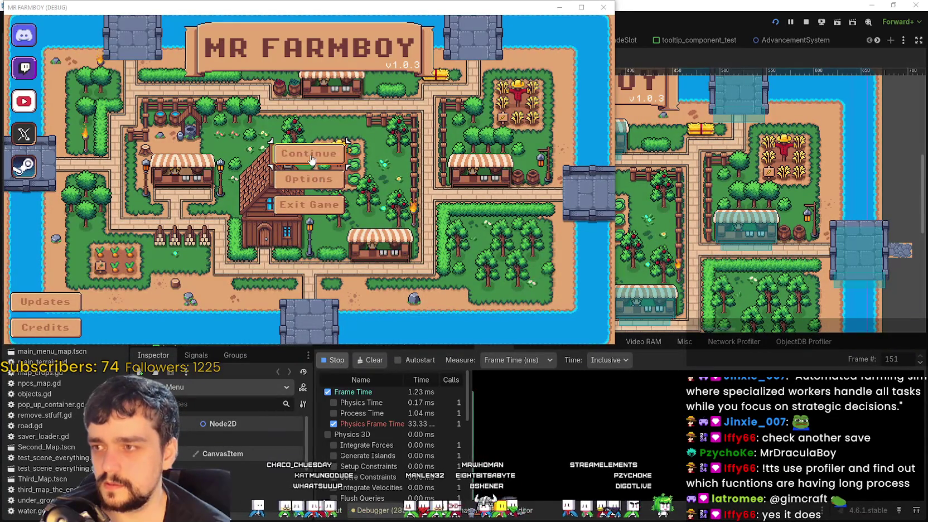
{"action": "scroll", "coordinate": [307, 223], "scroll_direction": "down", "scroll_amount": 5}
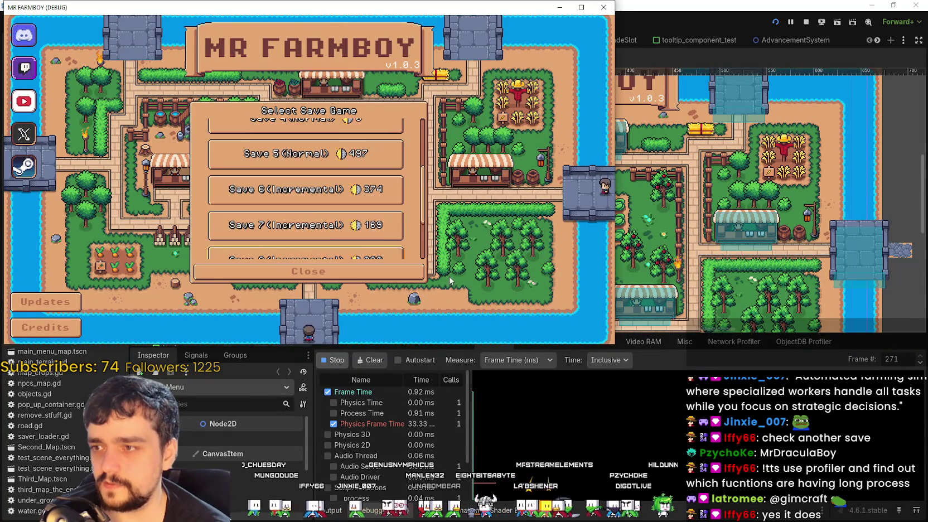
{"action": "left_click", "coordinate": [279, 172]}
{"action": "left_click", "coordinate": [267, 173]}
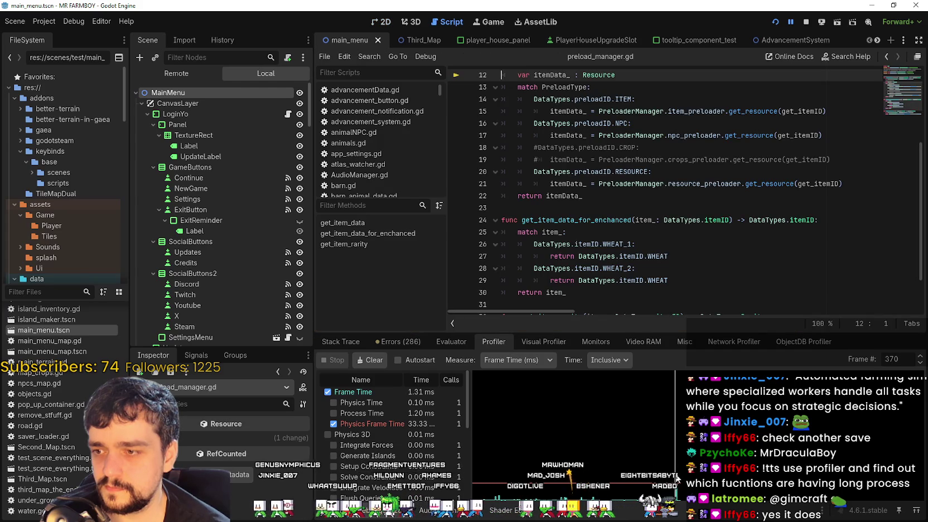
- Step back one frame, enlarge the profiler panel, widen the Name column, and compare it with Visual Profiler
{"action": "left_click", "coordinate": [921, 363]}
{"action": "scroll", "coordinate": [390, 429], "scroll_direction": "down", "scroll_amount": 3}
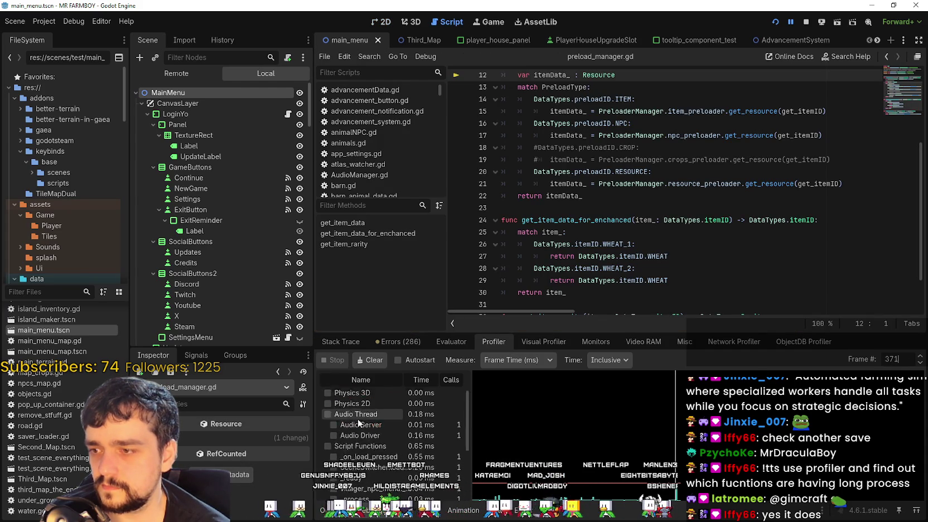
{"action": "left_click_drag", "start_coordinate": [542, 333], "coordinate": [542, 159]}
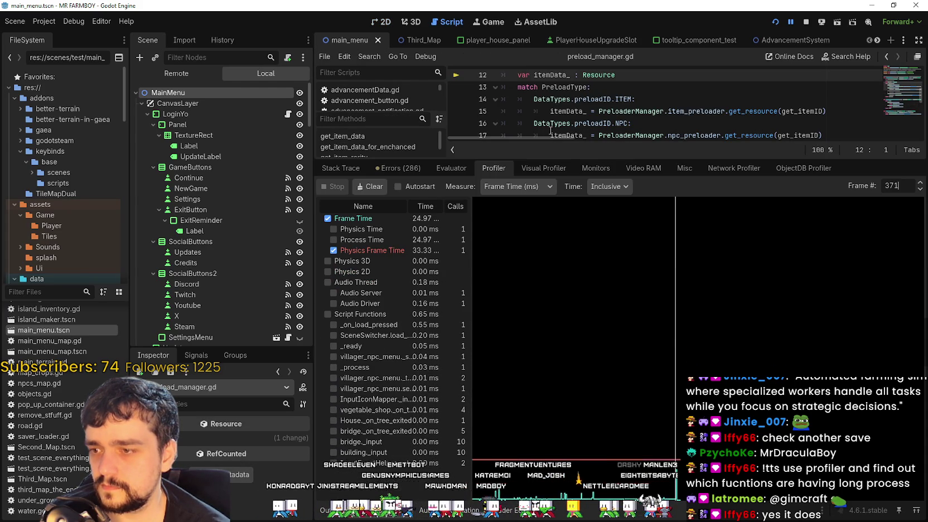
{"action": "left_click_drag", "start_coordinate": [472, 340], "coordinate": [526, 353]}
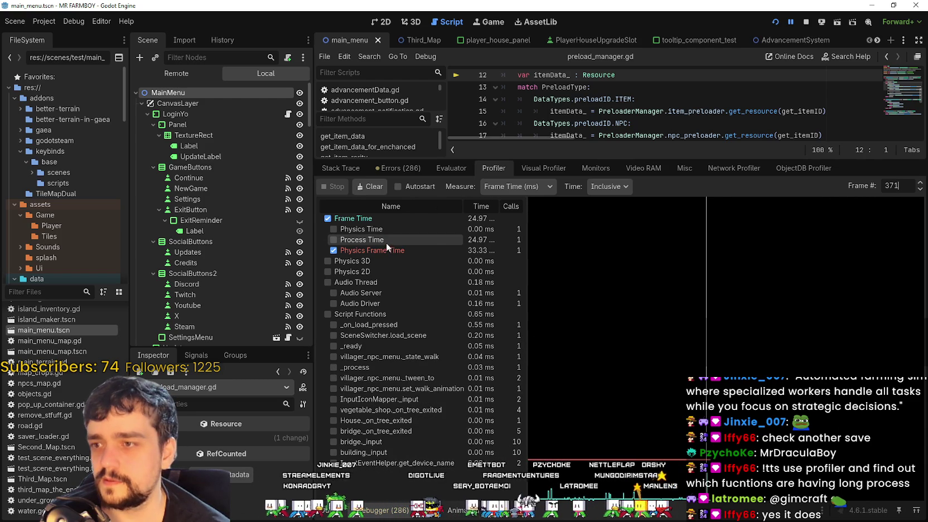
{"action": "left_click", "coordinate": [544, 169]}
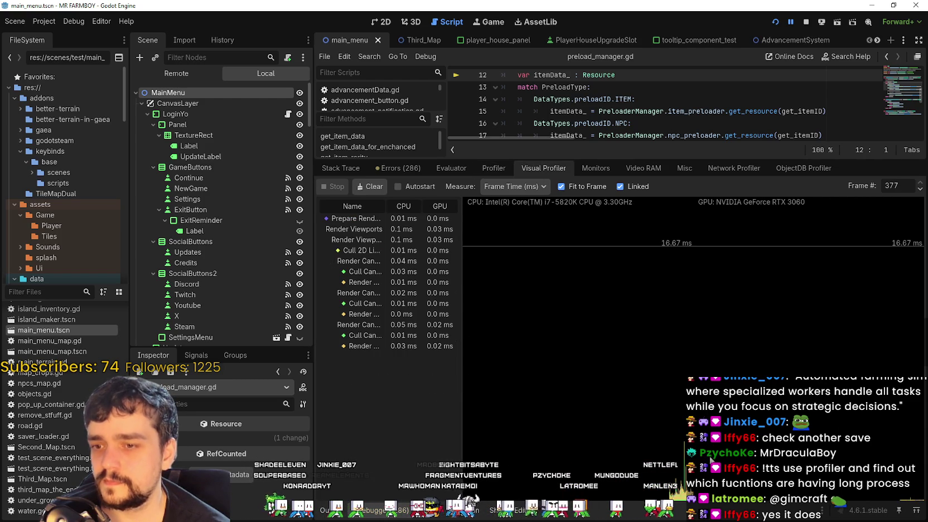
{"action": "left_click", "coordinate": [508, 172]}
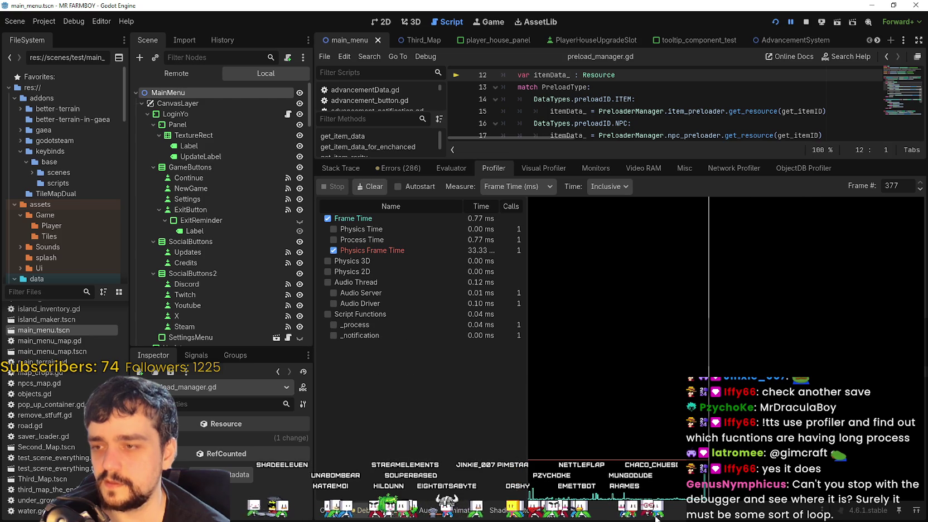
{"action": "left_click", "coordinate": [519, 164]}
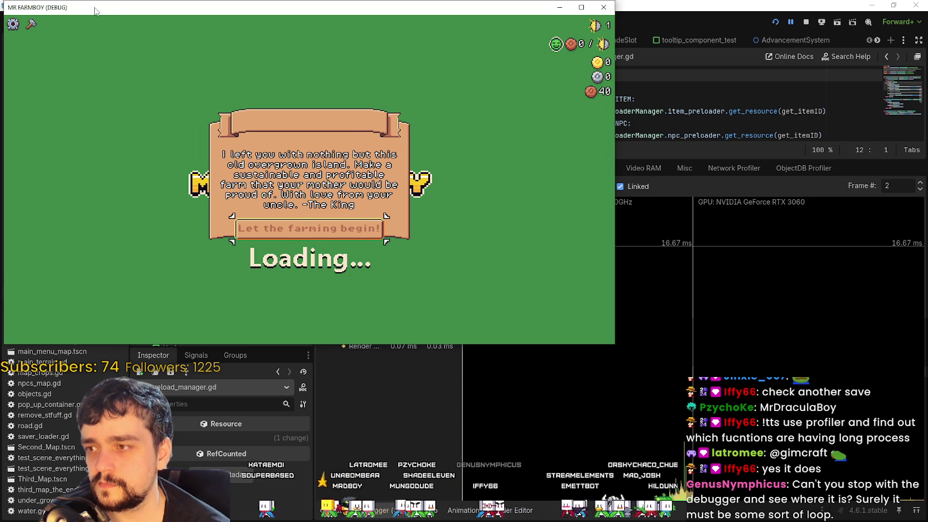
- Open the paused game's Stack Frames, toggle between house.gd:75 and preload_manager.gd:12, and enlarge the code view
{"action": "left_click", "coordinate": [803, 190]}
{"action": "left_click", "coordinate": [397, 168]}
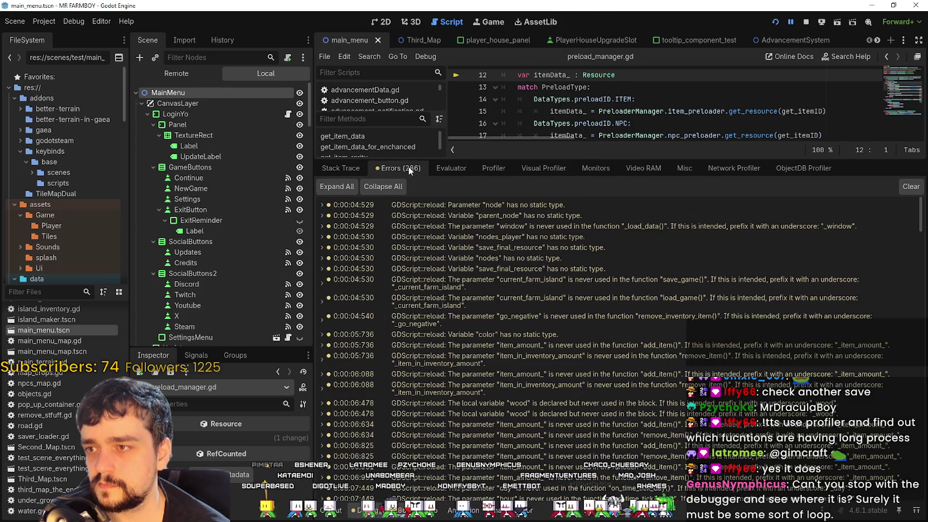
{"action": "left_click", "coordinate": [327, 170]}
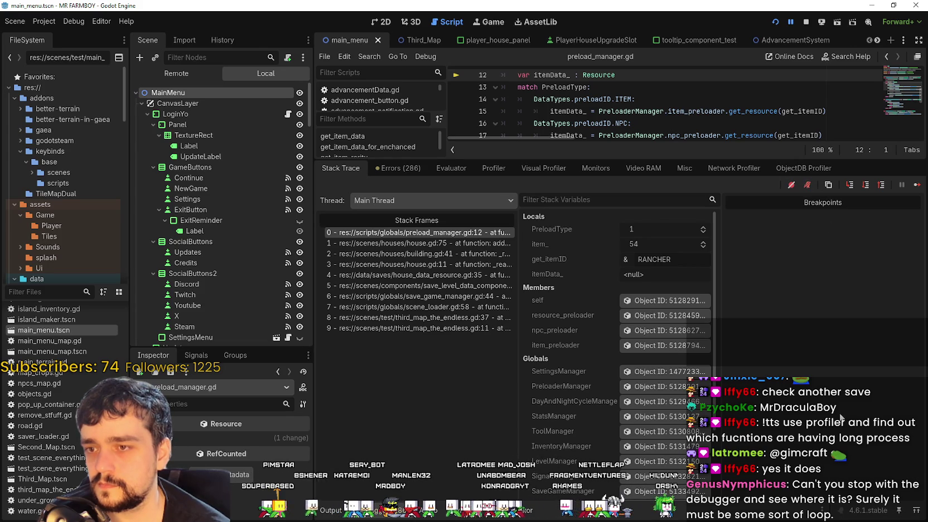
{"action": "key", "text": "Down"}
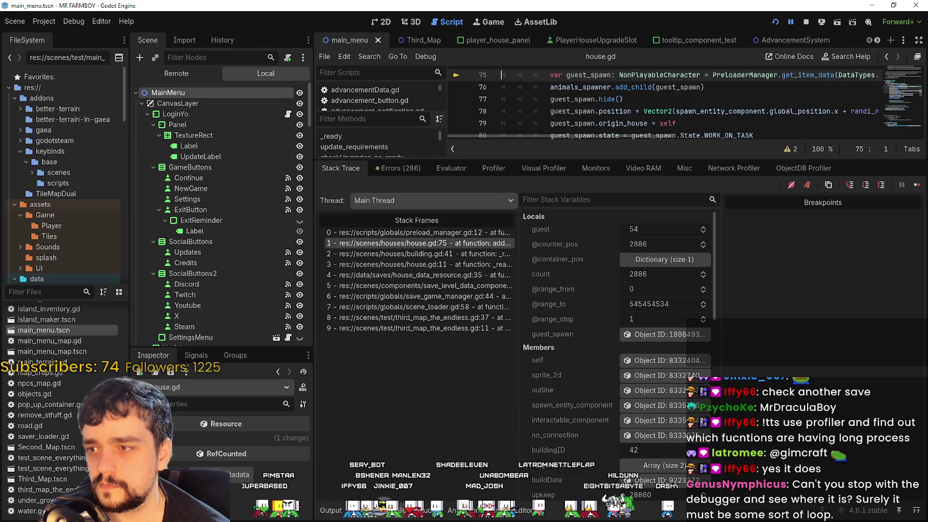
{"action": "key", "text": "Up"}
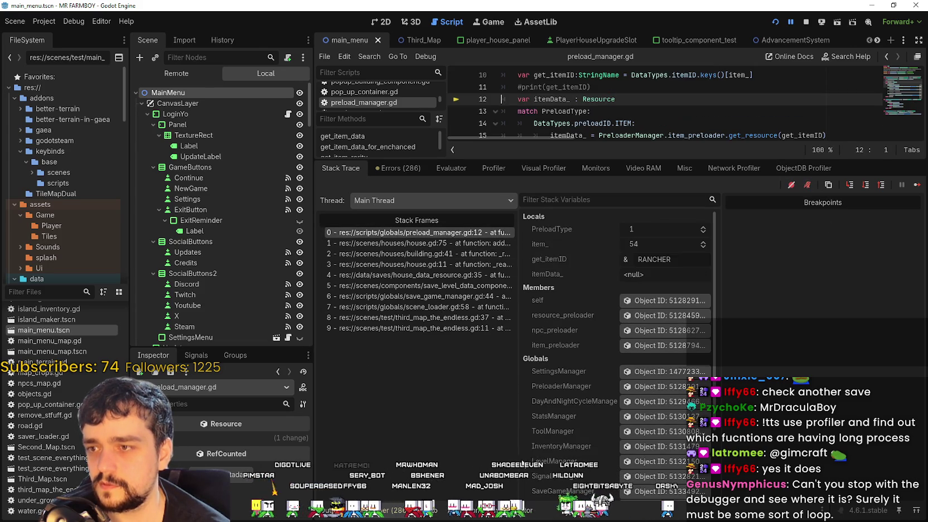
{"action": "left_click_drag", "start_coordinate": [578, 157], "coordinate": [578, 381]}
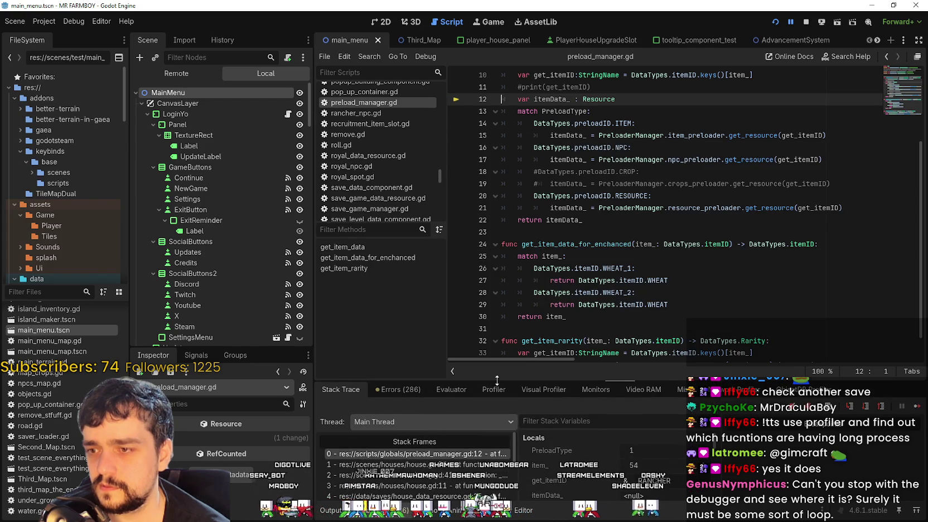
{"action": "left_click_drag", "start_coordinate": [497, 381], "coordinate": [497, 319]}
{"action": "left_click", "coordinate": [332, 509]}
{"action": "left_click", "coordinate": [381, 510]}
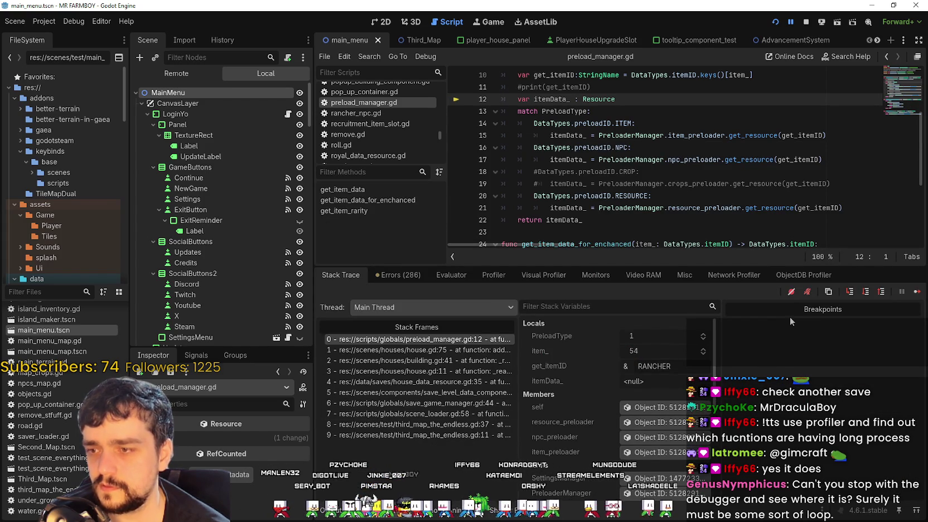
- Re-enable breakpoints, widen the variables panel, and inspect line 11 of preload_manager.gd
{"action": "left_click", "coordinate": [791, 291]}
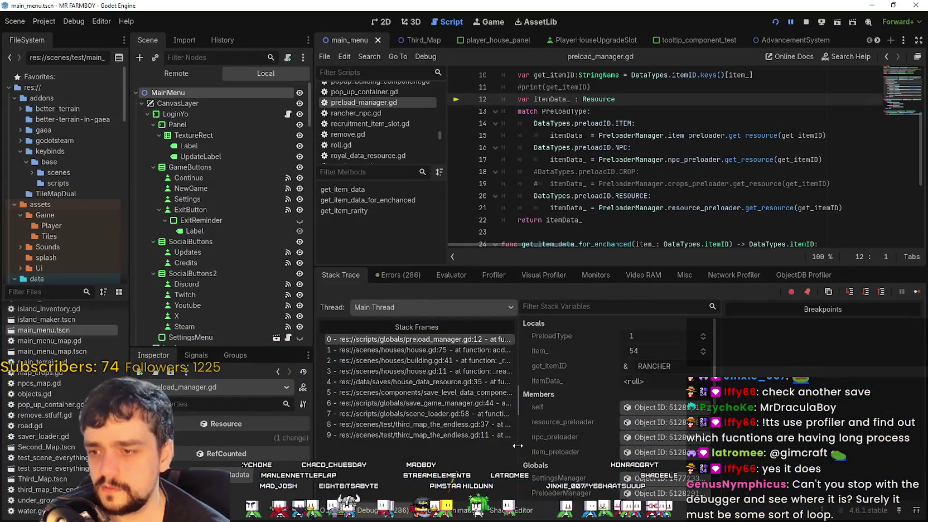
{"action": "mouse_move", "coordinate": [518, 445]}
{"action": "left_mouse_down"}
{"action": "mouse_move", "coordinate": [506, 449]}
{"action": "mouse_move", "coordinate": [529, 450]}
{"action": "left_mouse_up"}
{"action": "scroll", "coordinate": [613, 167], "scroll_direction": "up", "scroll_amount": 3}
{"action": "left_click", "coordinate": [614, 196]}
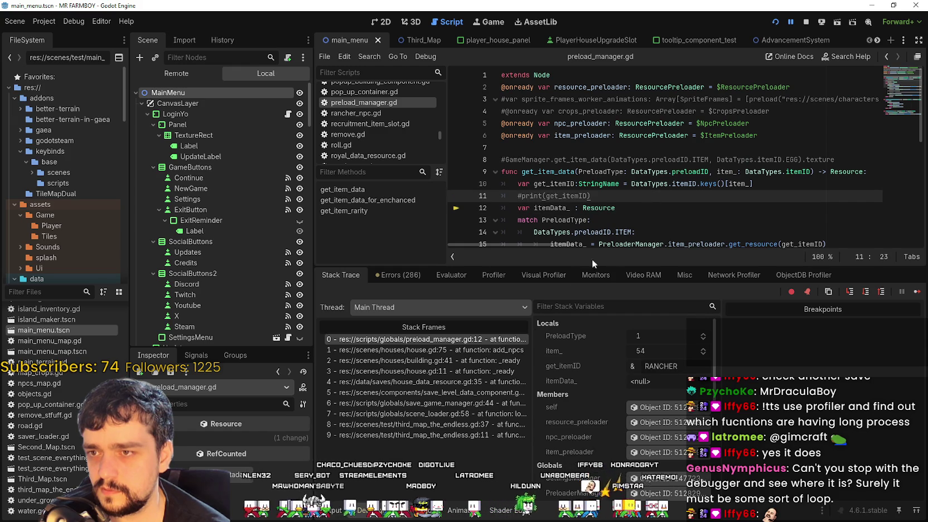
{"action": "key", "text": "F12"}
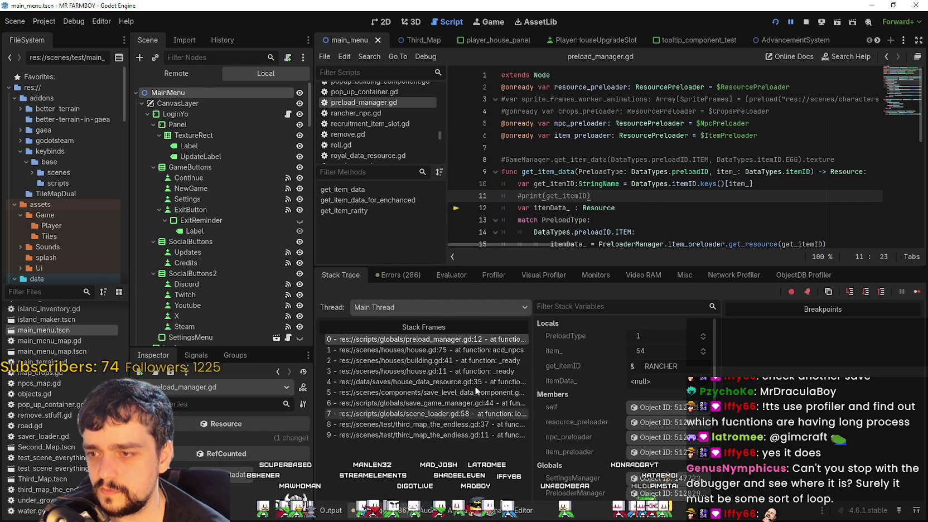
{"action": "left_click", "coordinate": [410, 275]}
{"action": "left_click", "coordinate": [357, 275]}
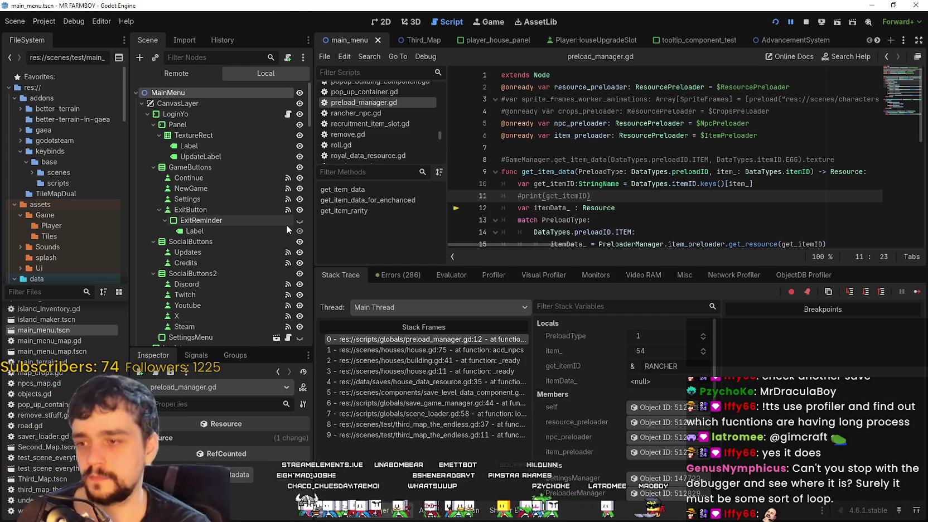
- Walk the stack frames: house.gd:75, building.gd _ready, house.gd:11, house_data_resource.gd:35, save_level_data_component.gd, get_item_data
{"action": "left_click", "coordinate": [397, 350]}
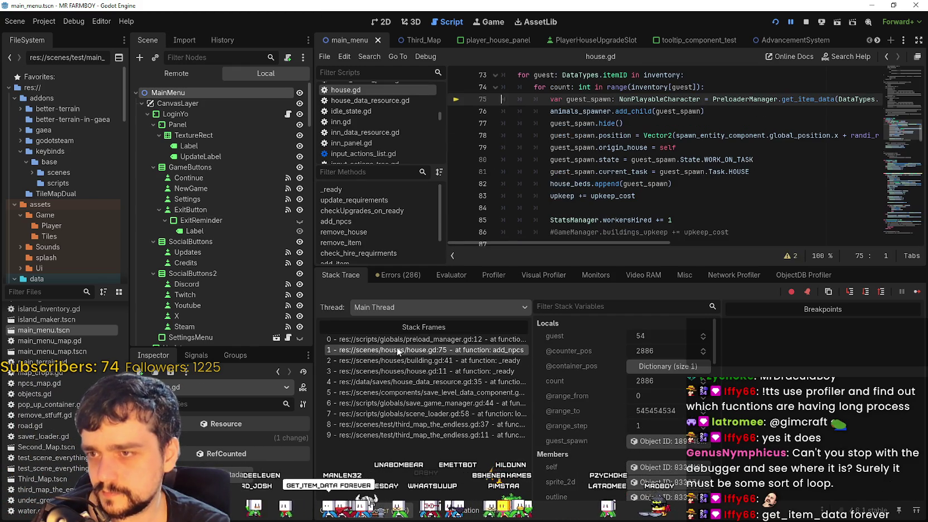
{"action": "left_click", "coordinate": [467, 350]}
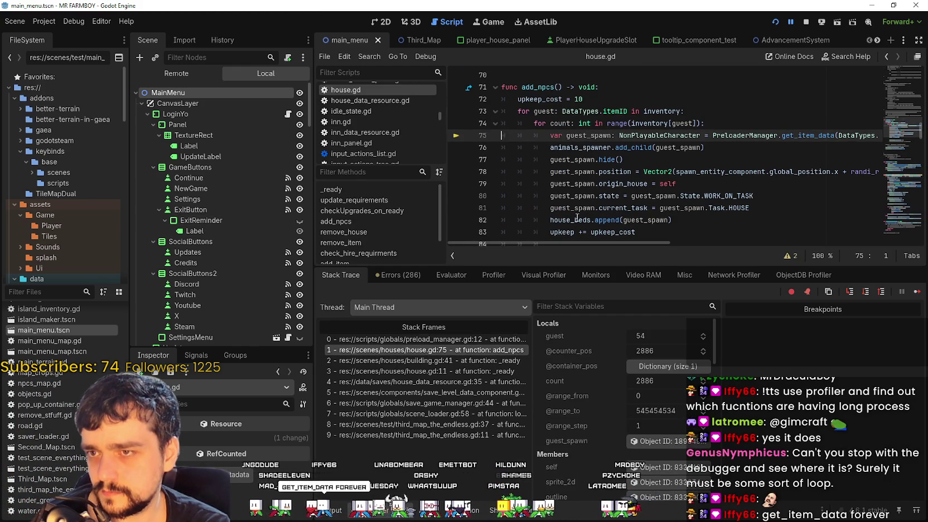
{"action": "left_click", "coordinate": [460, 361]}
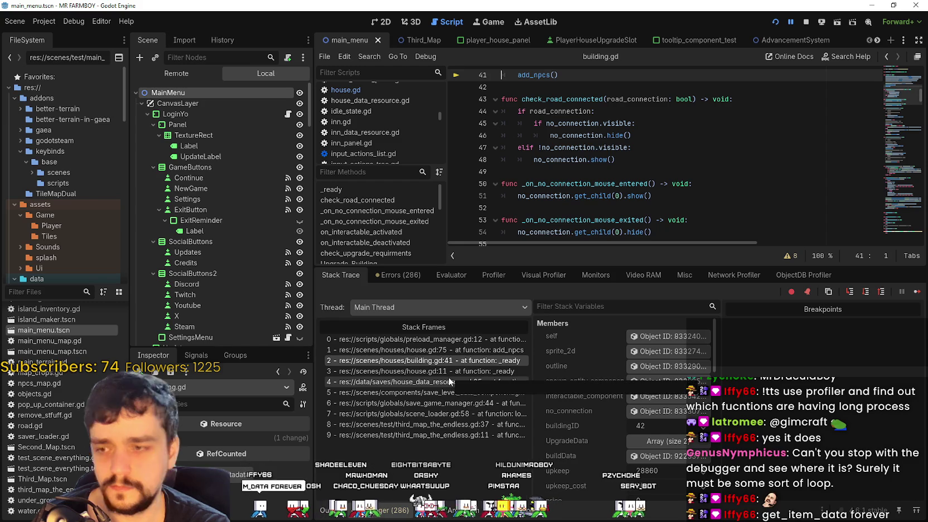
{"action": "left_click", "coordinate": [451, 372]}
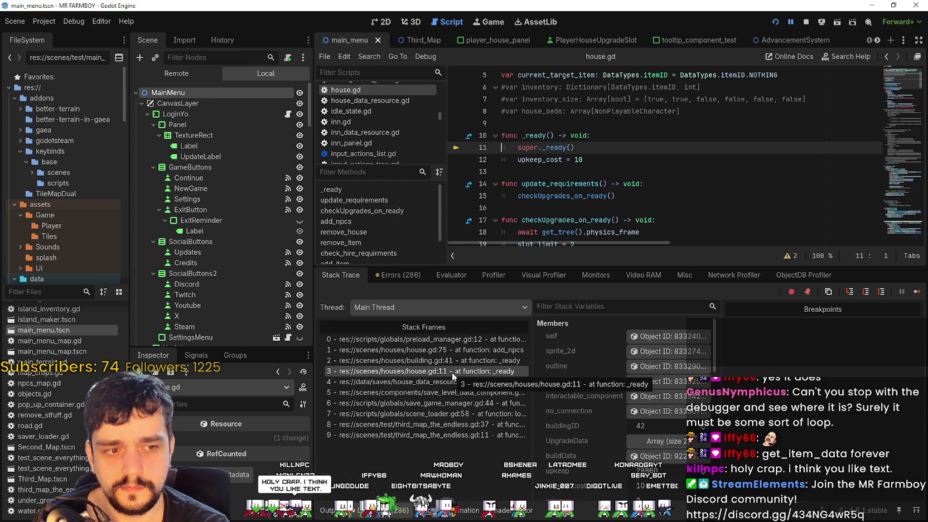
{"action": "left_click", "coordinate": [434, 382]}
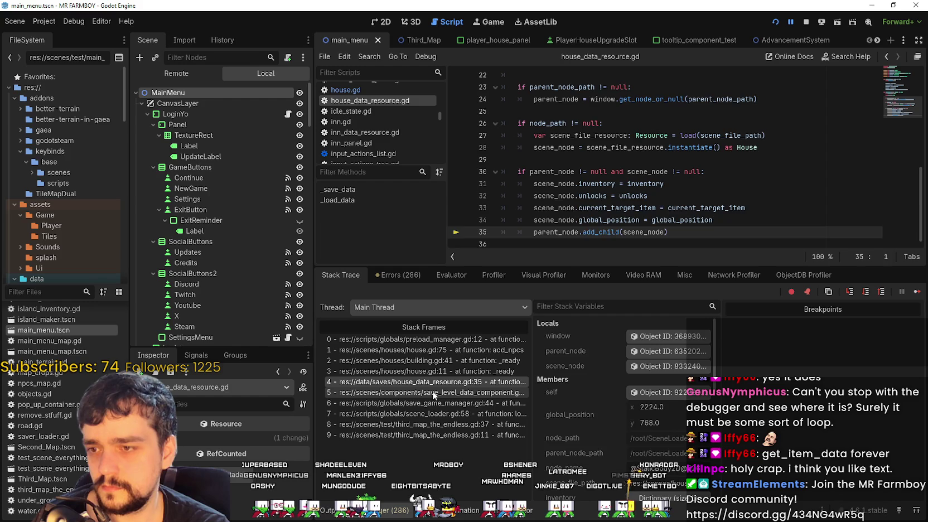
{"action": "left_click", "coordinate": [432, 392]}
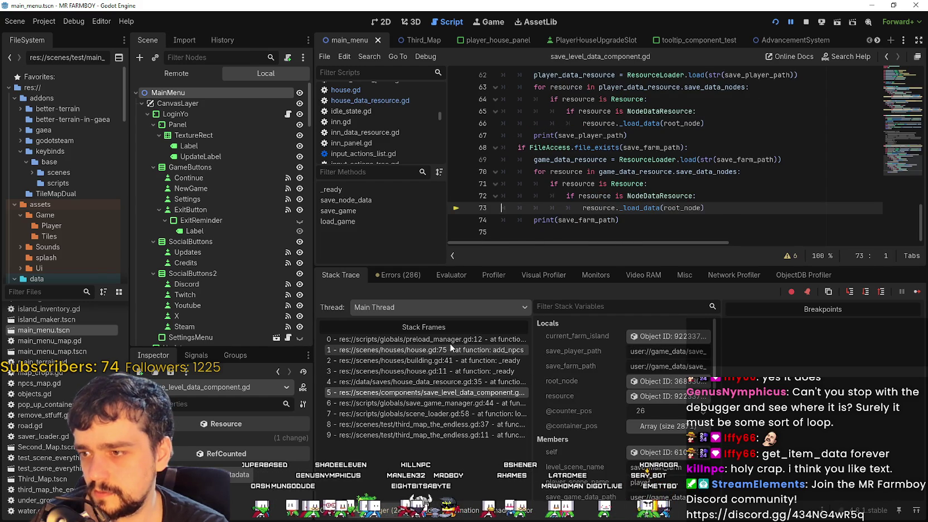
{"action": "left_click", "coordinate": [451, 346]}
{"action": "left_click", "coordinate": [451, 338]}
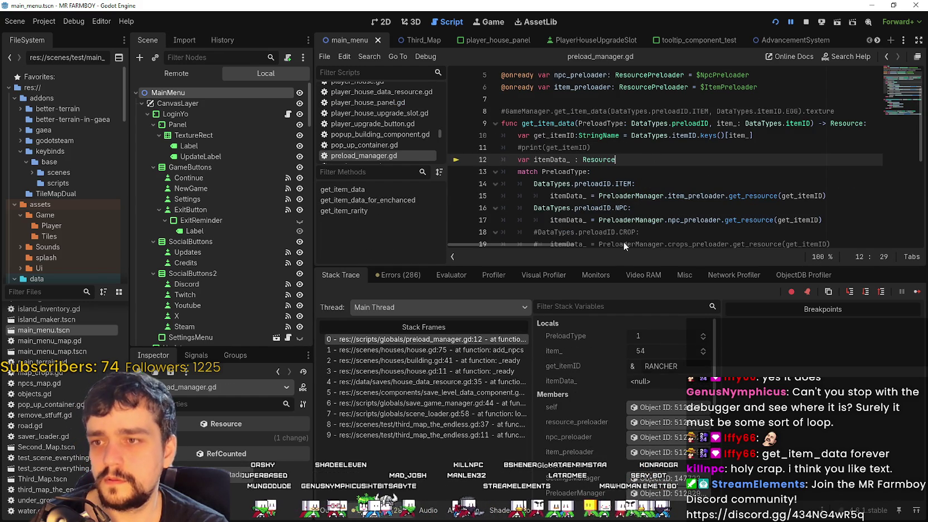
{"action": "scroll", "coordinate": [622, 234], "scroll_direction": "down", "scroll_amount": 1}
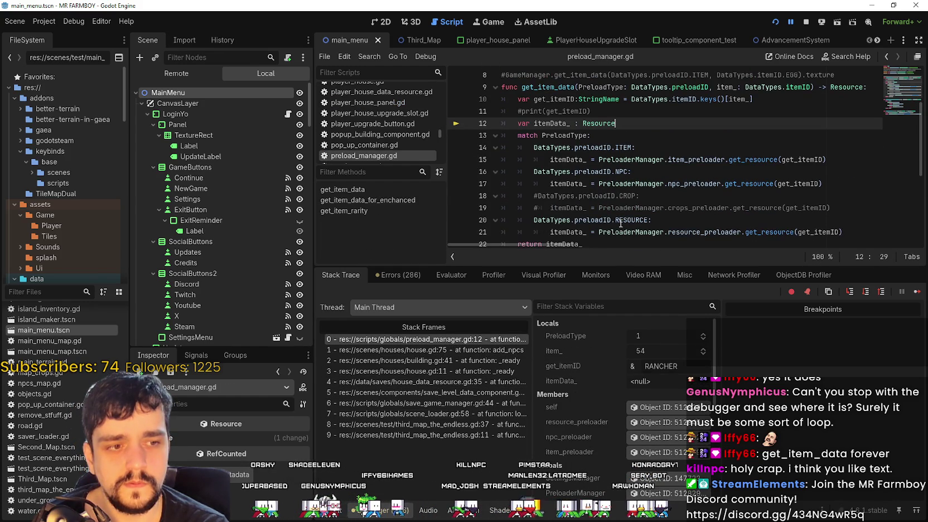
{"action": "scroll", "coordinate": [621, 223], "scroll_direction": "up", "scroll_amount": 1}
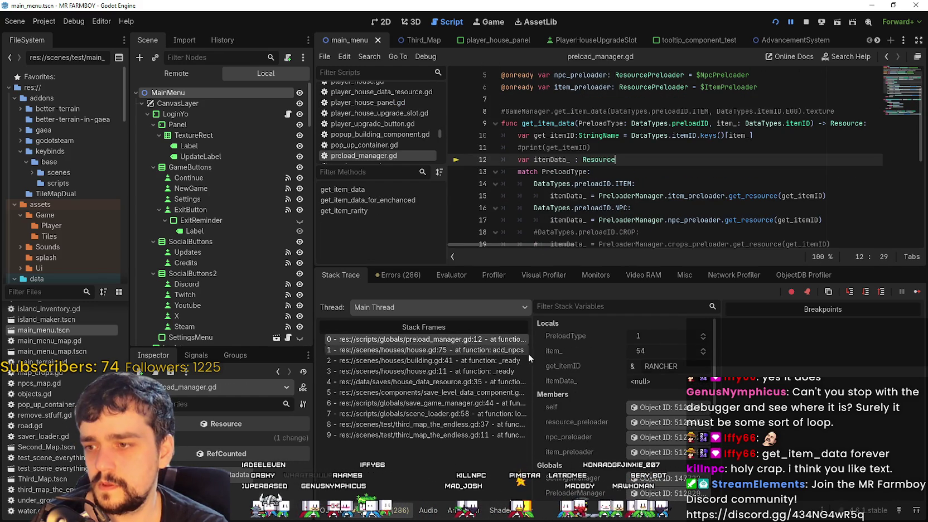
{"action": "left_click_drag", "start_coordinate": [531, 351], "coordinate": [601, 351]}
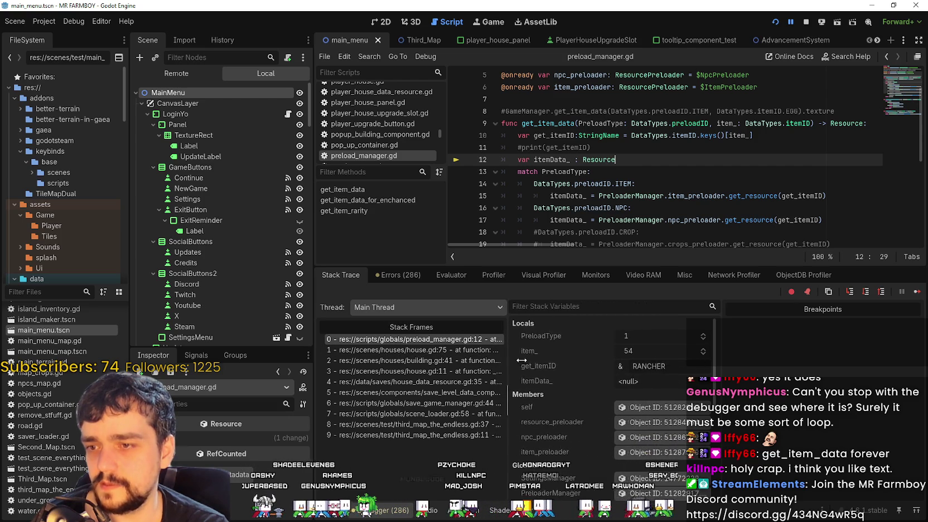
- Examine the add_npcs code at house.gd line 75, highlighting instantiate, DataTypes.preloadID, inventory and upkeep_cost
{"action": "scroll", "coordinate": [661, 221], "scroll_direction": "down", "scroll_amount": 2}
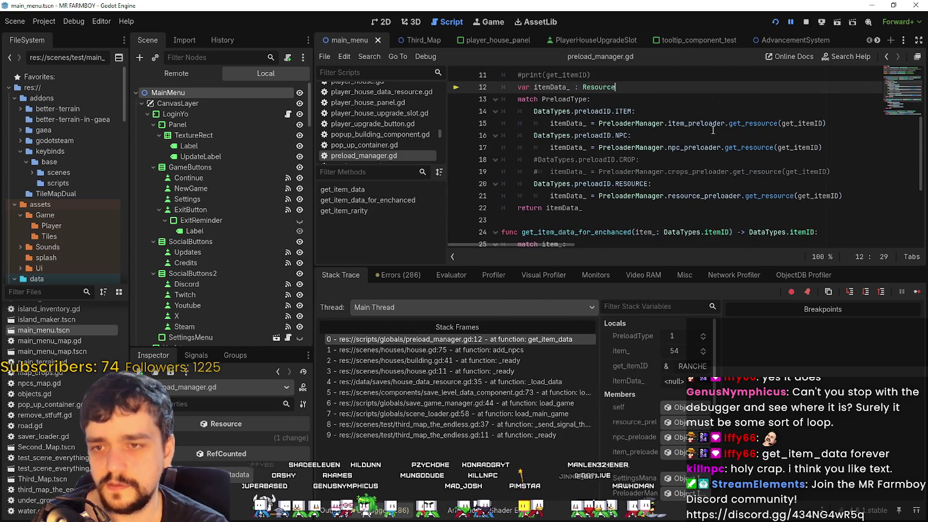
{"action": "double_click", "coordinate": [802, 124]}
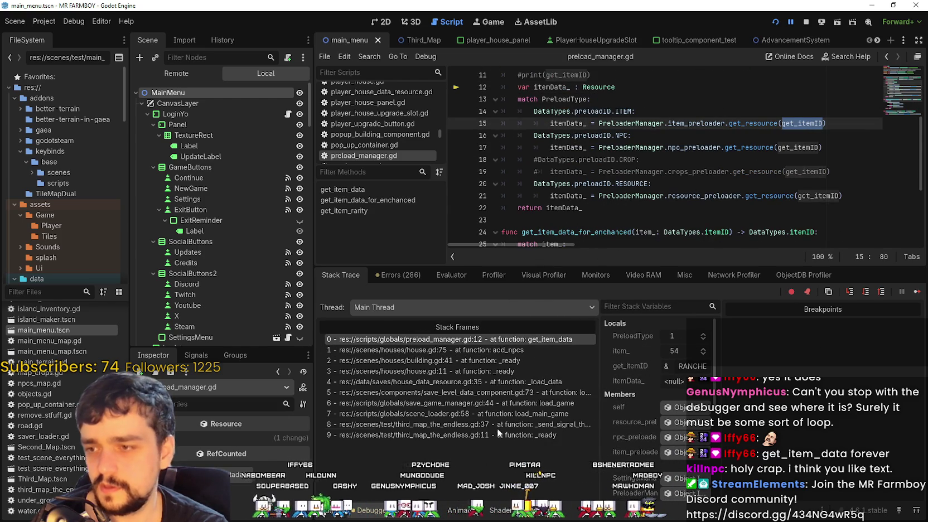
{"action": "left_click", "coordinate": [484, 350]}
{"action": "mouse_move", "coordinate": [802, 150]}
{"action": "left_mouse_down"}
{"action": "mouse_move", "coordinate": [879, 150]}
{"action": "mouse_move", "coordinate": [870, 149]}
{"action": "left_mouse_up"}
{"action": "left_click", "coordinate": [776, 150]}
{"action": "double_click", "coordinate": [837, 147]}
{"action": "left_click_drag", "start_coordinate": [737, 147], "coordinate": [663, 146]}
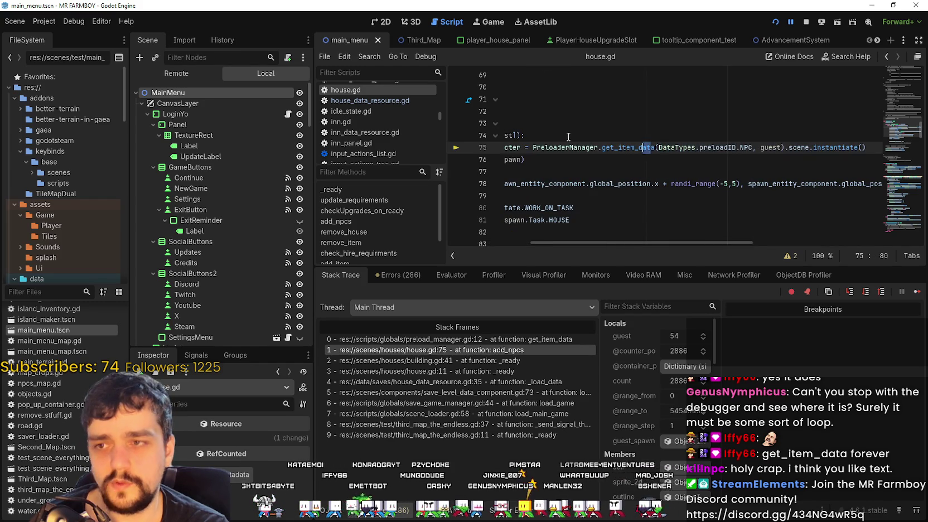
{"action": "double_click", "coordinate": [510, 148]}
{"action": "left_click", "coordinate": [628, 148]}
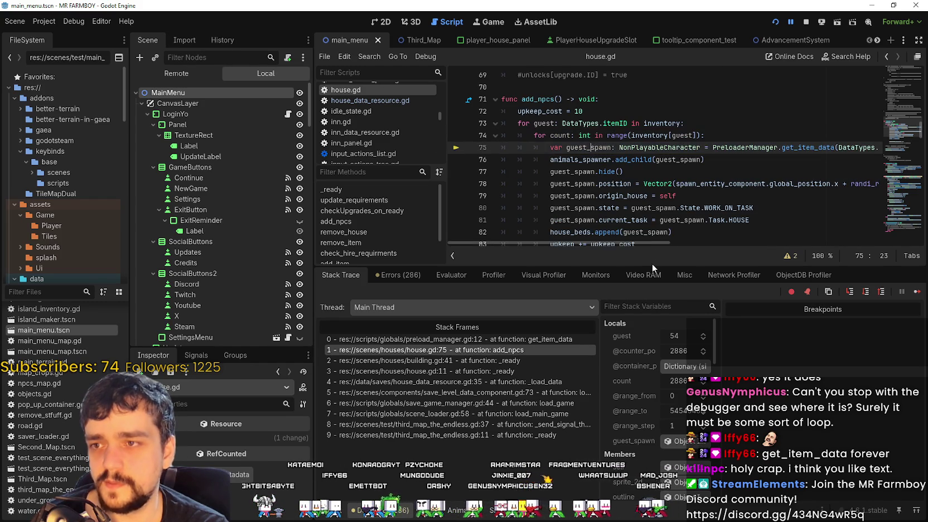
{"action": "double_click", "coordinate": [664, 124]}
{"action": "double_click", "coordinate": [539, 111]}
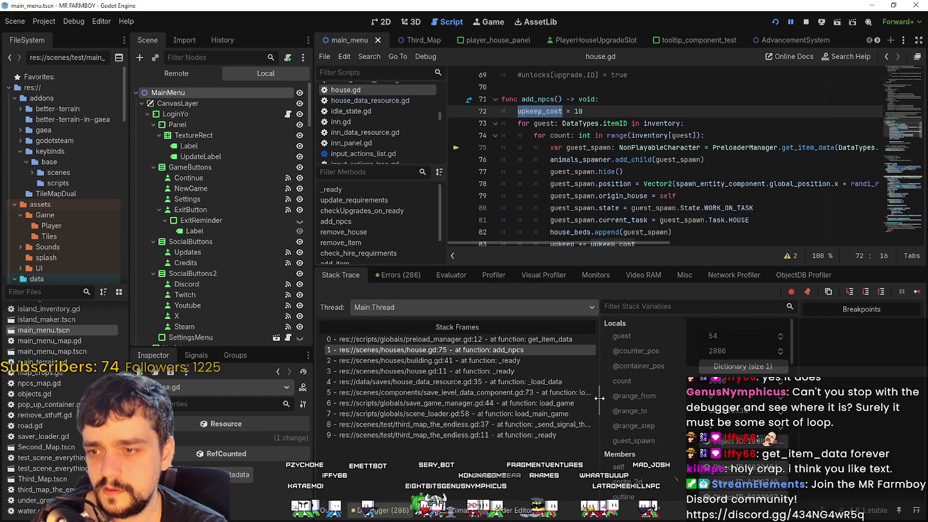
{"action": "left_click_drag", "start_coordinate": [720, 403], "coordinate": [797, 329]}
- Resume the paused game, then return to the editor and stop the debug session
{"action": "left_click", "coordinate": [916, 294]}
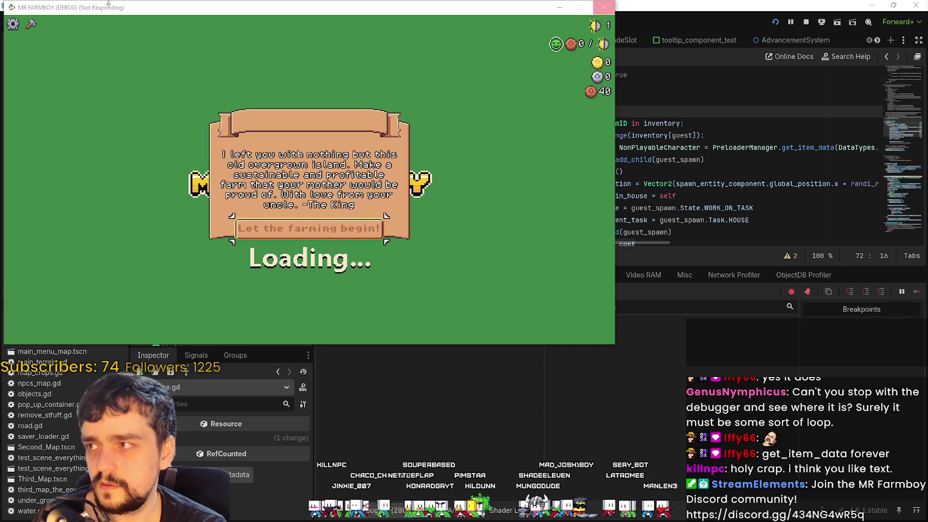
{"action": "left_click", "coordinate": [729, 201]}
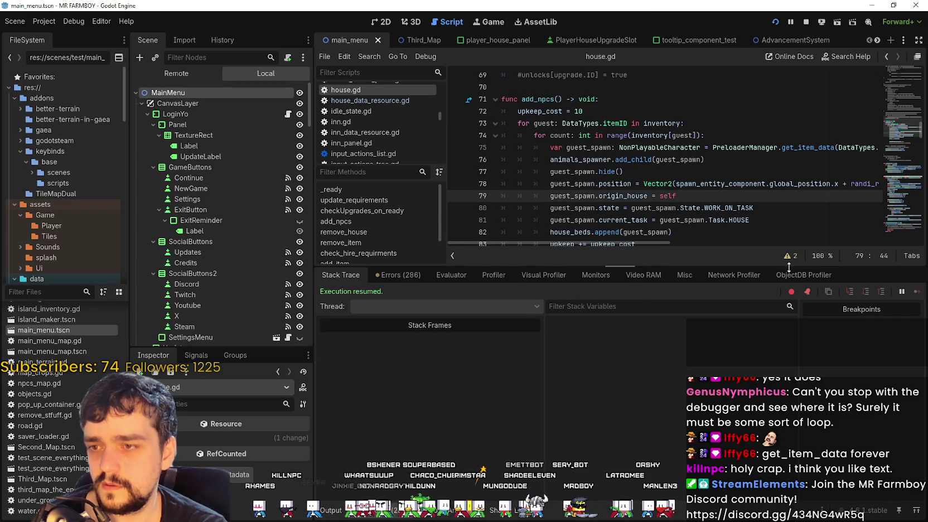
{"action": "left_click", "coordinate": [805, 25]}
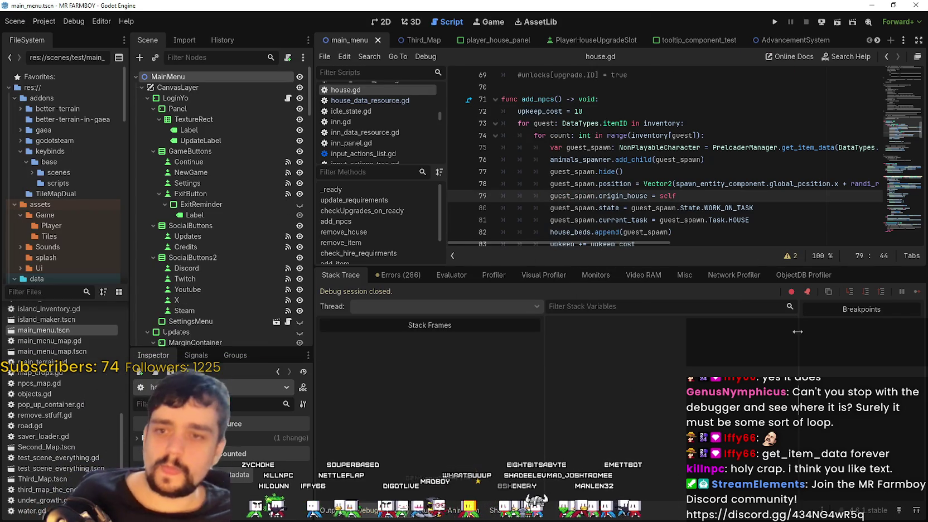
- Review the add_npcs loop lines 72–84 in house.gd with an enlarged code view
{"action": "left_click", "coordinate": [693, 135]}
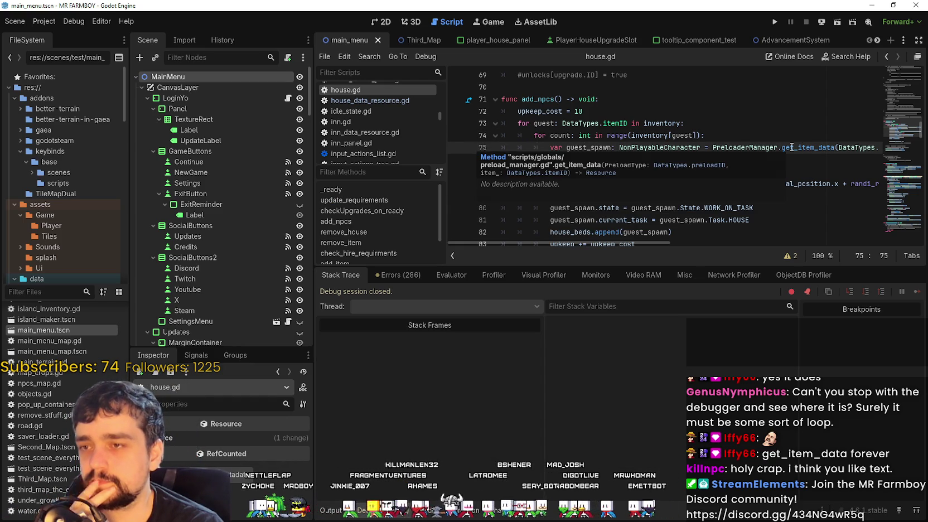
{"action": "left_click", "coordinate": [742, 119]}
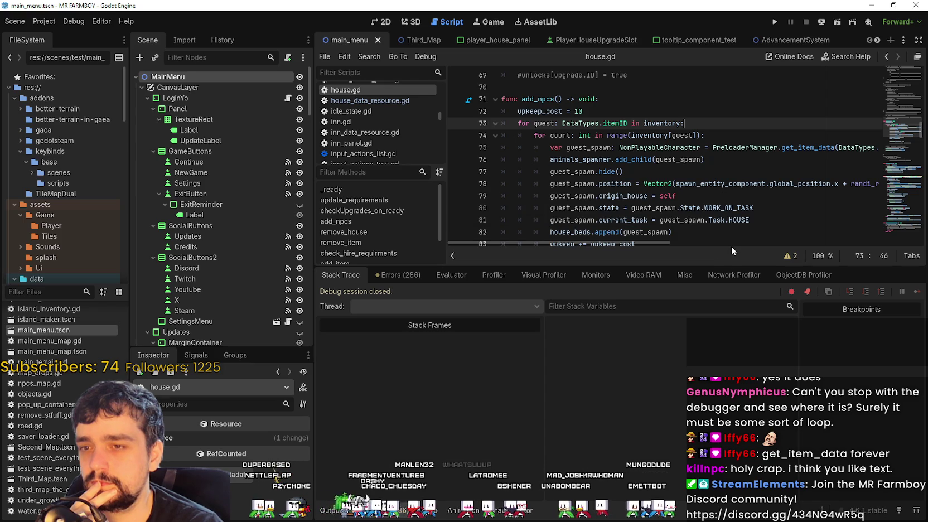
{"action": "left_click_drag", "start_coordinate": [724, 267], "coordinate": [719, 355]}
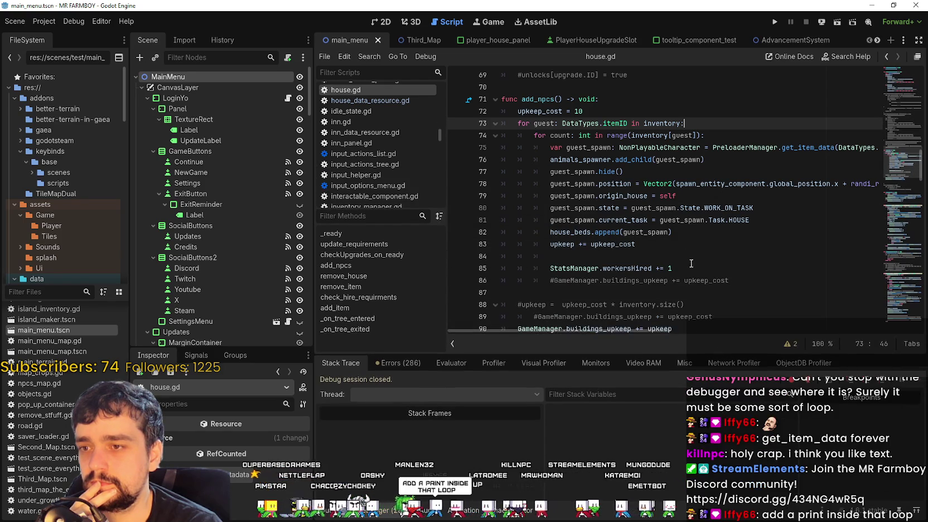
{"action": "left_click", "coordinate": [681, 257]}
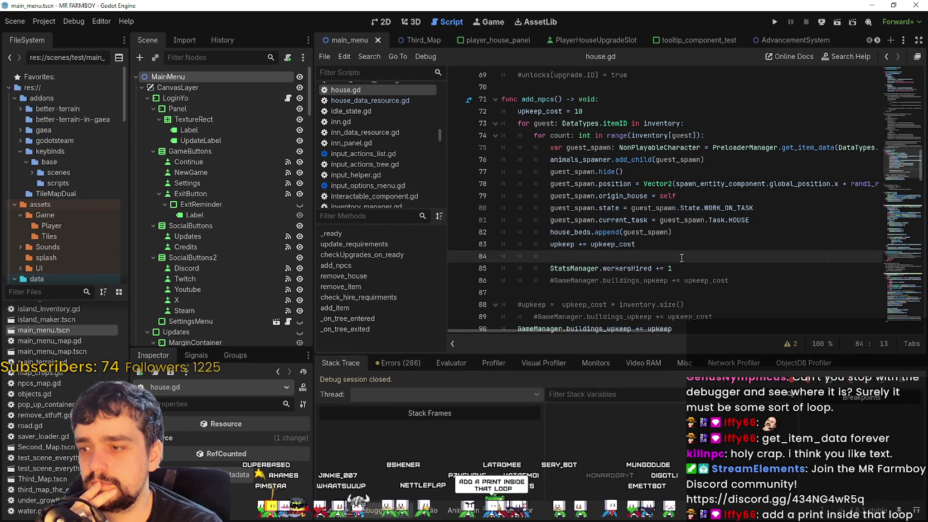
{"action": "scroll", "coordinate": [680, 254], "scroll_direction": "up", "scroll_amount": 1}
{"action": "scroll", "coordinate": [678, 250], "scroll_direction": "down", "scroll_amount": 2}
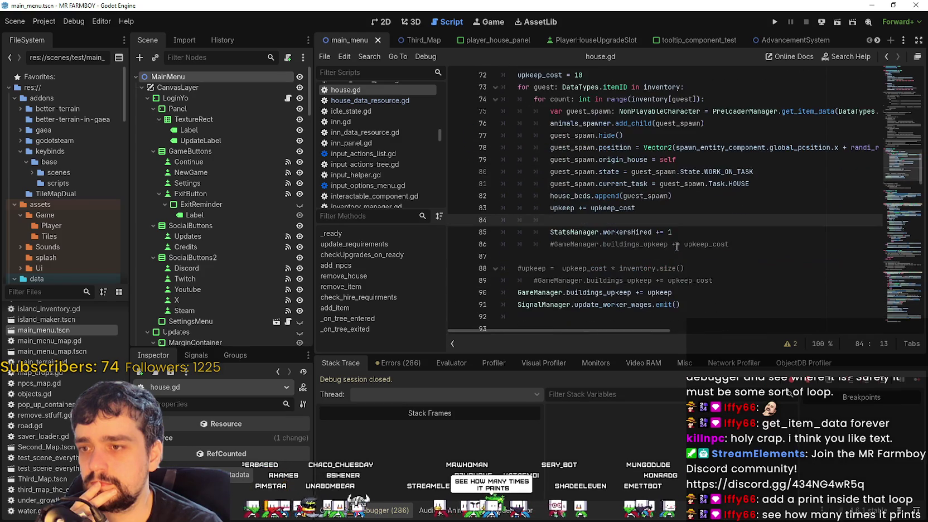
{"action": "scroll", "coordinate": [720, 214], "scroll_direction": "up", "scroll_amount": 2}
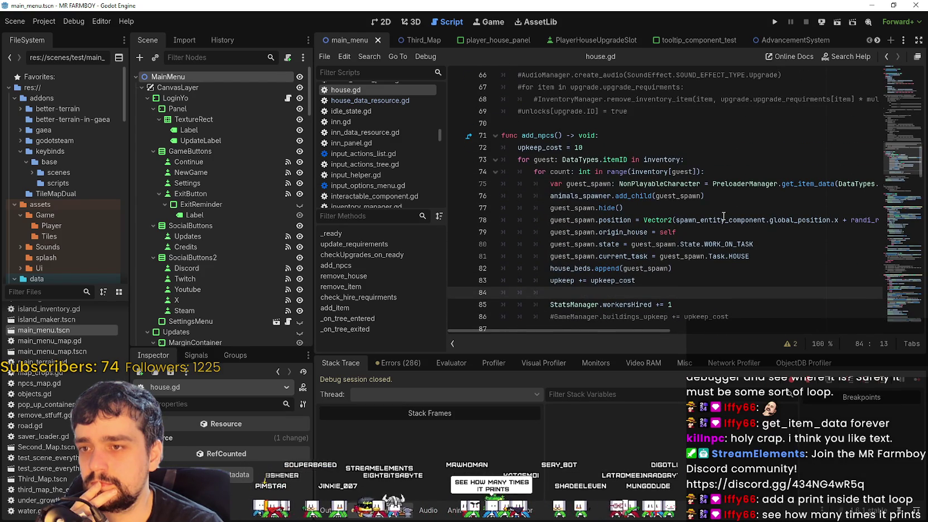
{"action": "left_click", "coordinate": [736, 170]}
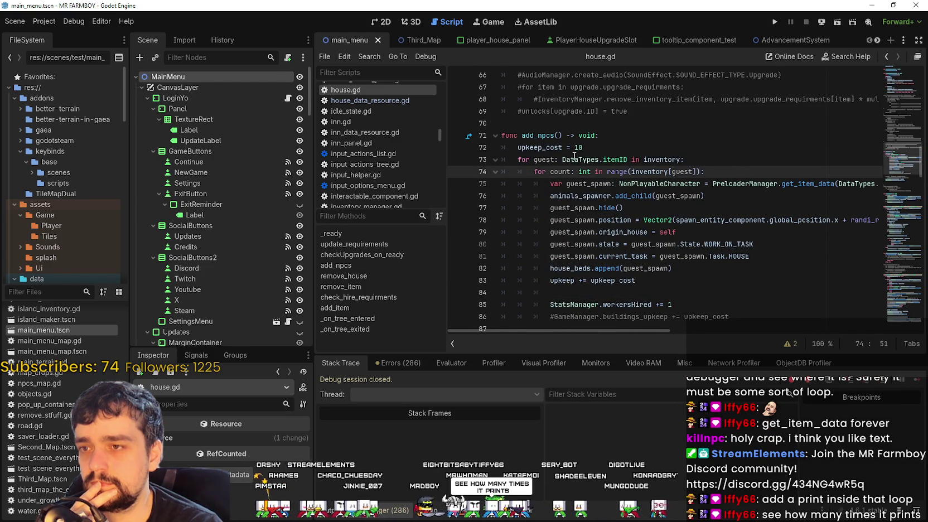
{"action": "left_click", "coordinate": [677, 161]}
{"action": "mouse_move", "coordinate": [654, 330]}
{"action": "left_mouse_down"}
{"action": "mouse_move", "coordinate": [768, 331]}
{"action": "mouse_move", "coordinate": [612, 318]}
{"action": "left_mouse_up"}
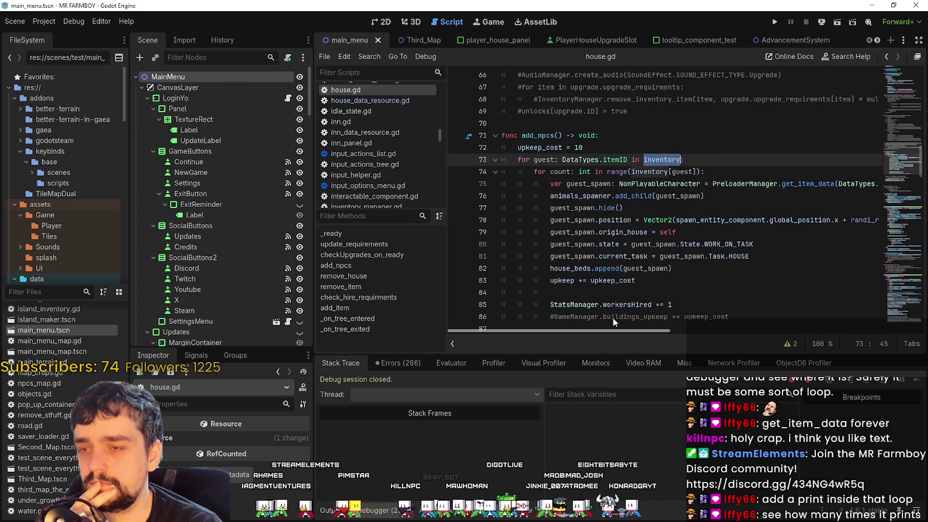
- Add a breakpoint on line 75 and run the project with F5
{"action": "left_click", "coordinate": [607, 184]}
{"action": "left_click", "coordinate": [697, 196]}
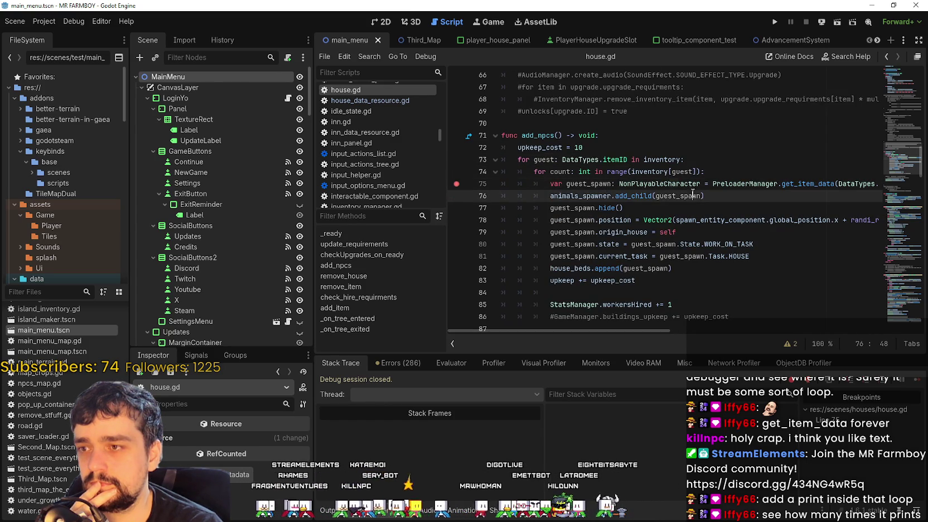
{"action": "key", "text": "F5"}
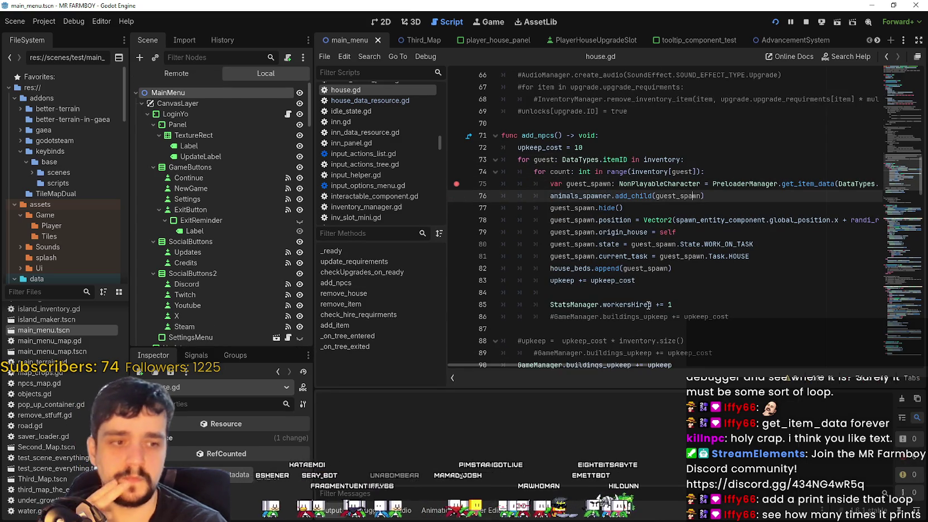
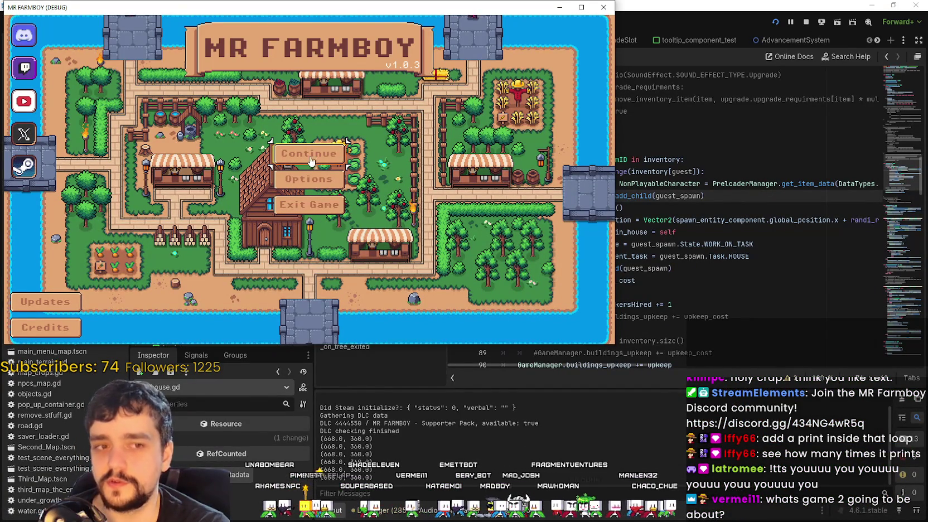
- Restart MR FARMBOY in debug mode and load Save 8 so it breaks at house.gd line 75
{"action": "key", "text": "F8"}
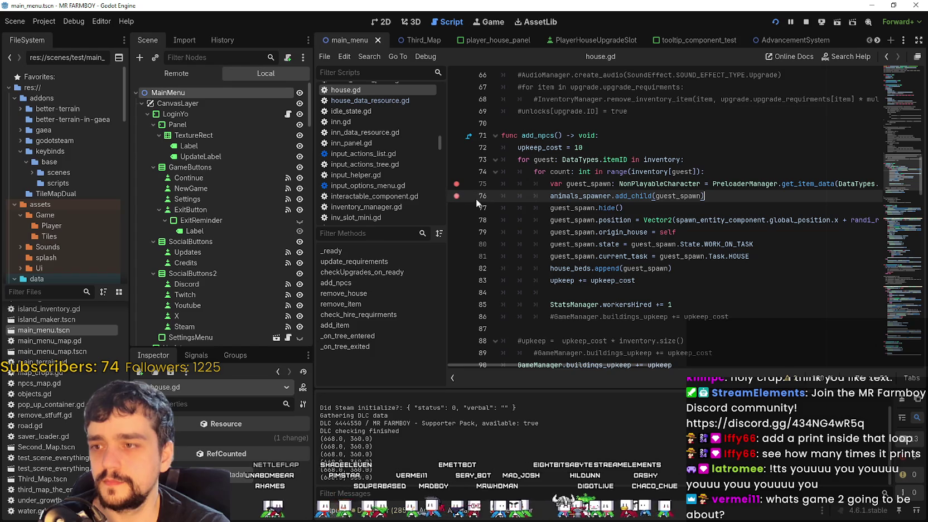
{"action": "left_click", "coordinate": [684, 203]}
{"action": "key", "text": "F5"}
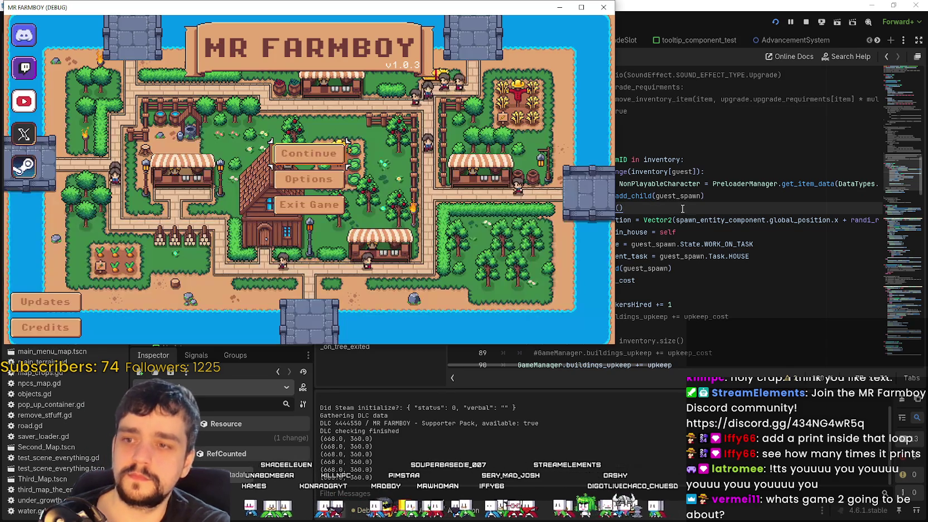
{"action": "left_click", "coordinate": [357, 155]}
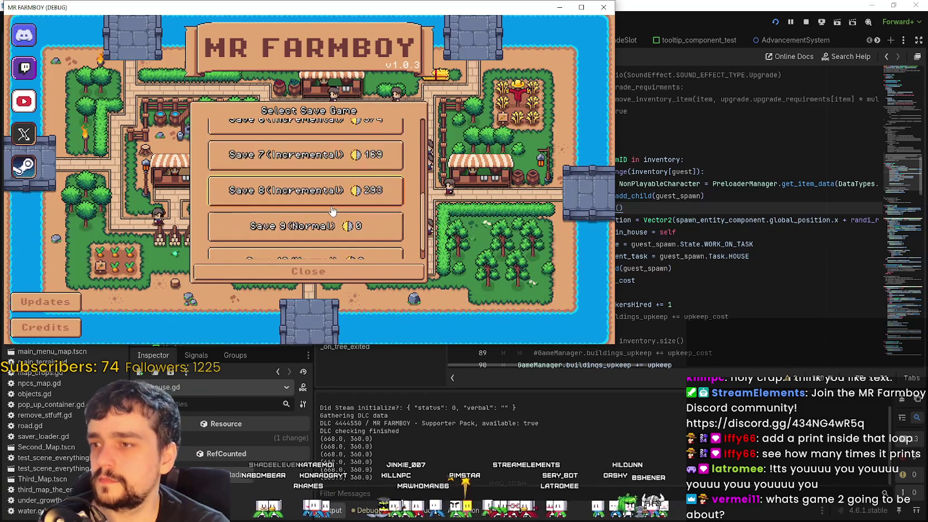
{"action": "left_click", "coordinate": [319, 176]}
{"action": "left_click", "coordinate": [272, 177]}
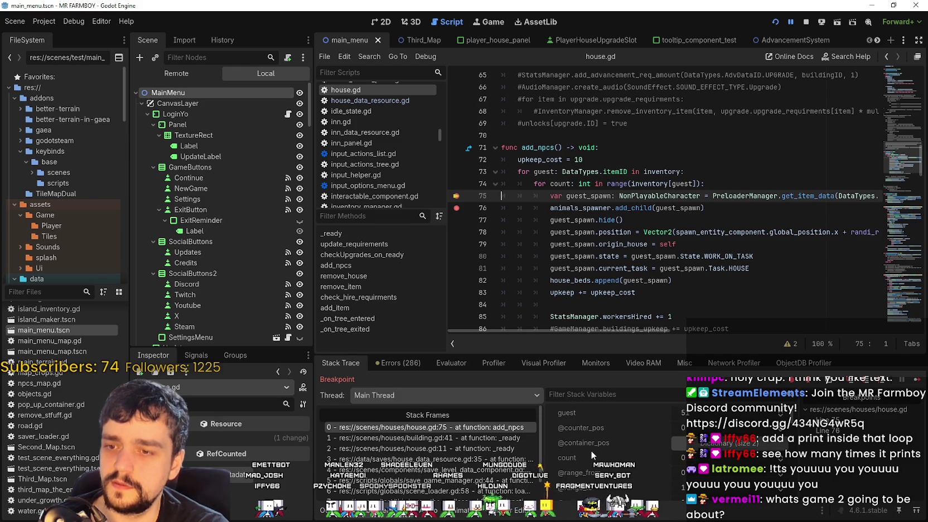
- Inspect the paused house's building_collision object in the Stack Variables
{"action": "scroll", "coordinate": [591, 452], "scroll_direction": "down", "scroll_amount": 2}
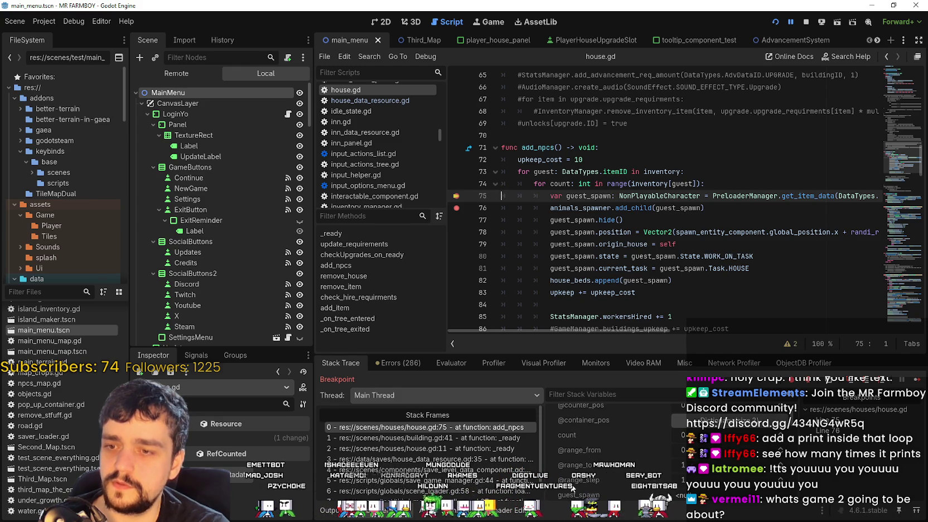
{"action": "scroll", "coordinate": [567, 479], "scroll_direction": "down", "scroll_amount": 2}
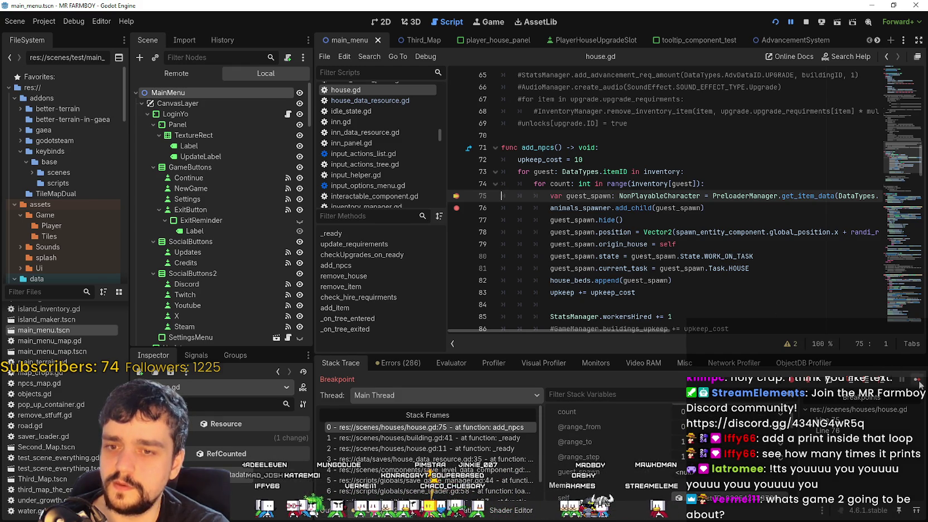
{"action": "scroll", "coordinate": [601, 419], "scroll_direction": "up", "scroll_amount": 4}
{"action": "scroll", "coordinate": [629, 418], "scroll_direction": "down", "scroll_amount": 2}
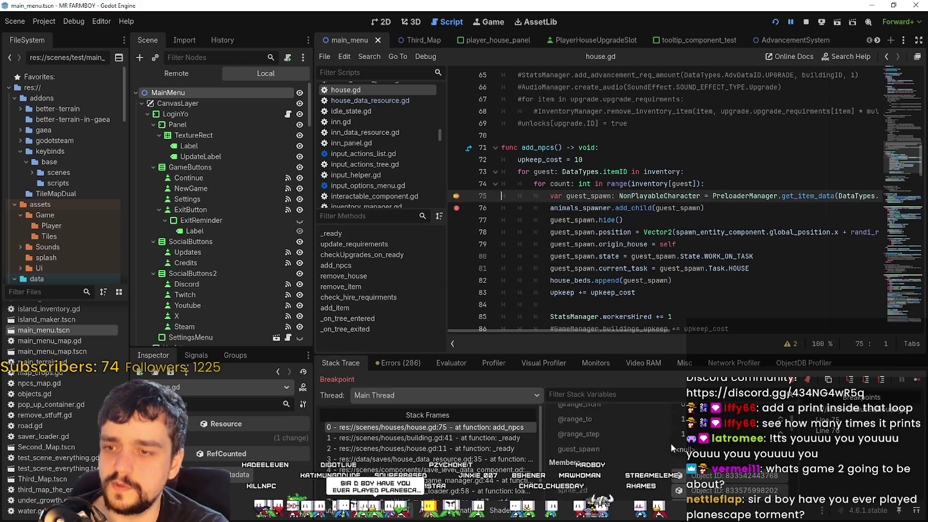
{"action": "scroll", "coordinate": [660, 453], "scroll_direction": "down", "scroll_amount": 5}
{"action": "scroll", "coordinate": [679, 470], "scroll_direction": "down", "scroll_amount": 8}
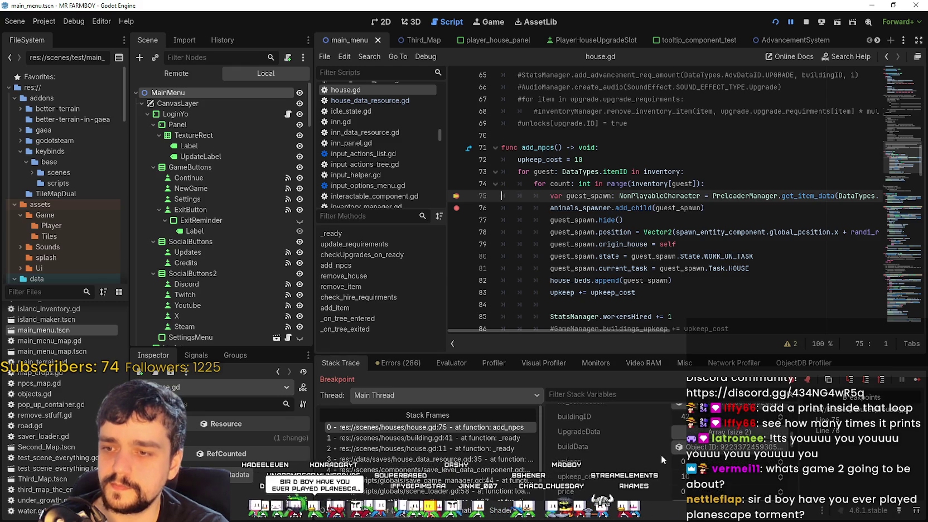
{"action": "scroll", "coordinate": [657, 446], "scroll_direction": "down", "scroll_amount": 5}
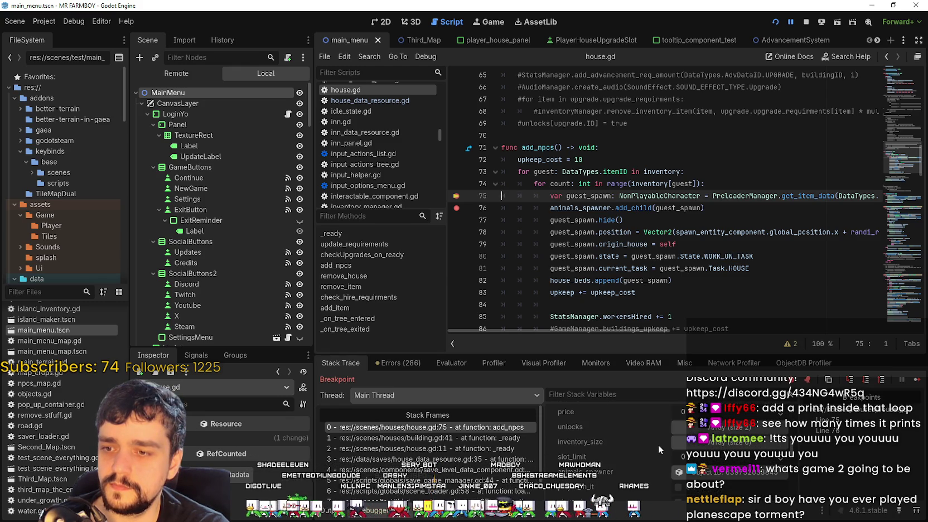
{"action": "scroll", "coordinate": [621, 471], "scroll_direction": "down", "scroll_amount": 4}
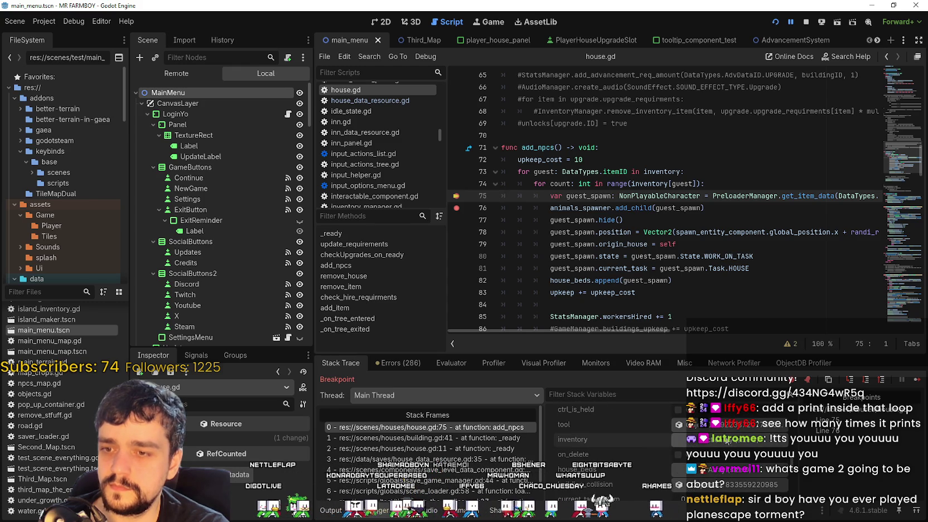
{"action": "scroll", "coordinate": [598, 436], "scroll_direction": "down", "scroll_amount": 2}
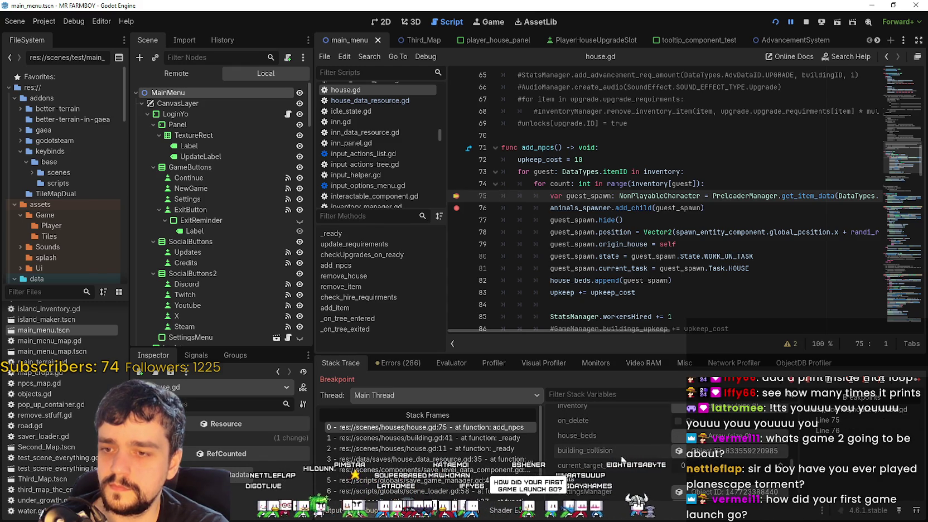
{"action": "left_click", "coordinate": [612, 451]}
- Expand the house's inventory dictionary to see its keys 51 and 53
{"action": "scroll", "coordinate": [639, 442], "scroll_direction": "up", "scroll_amount": 1}
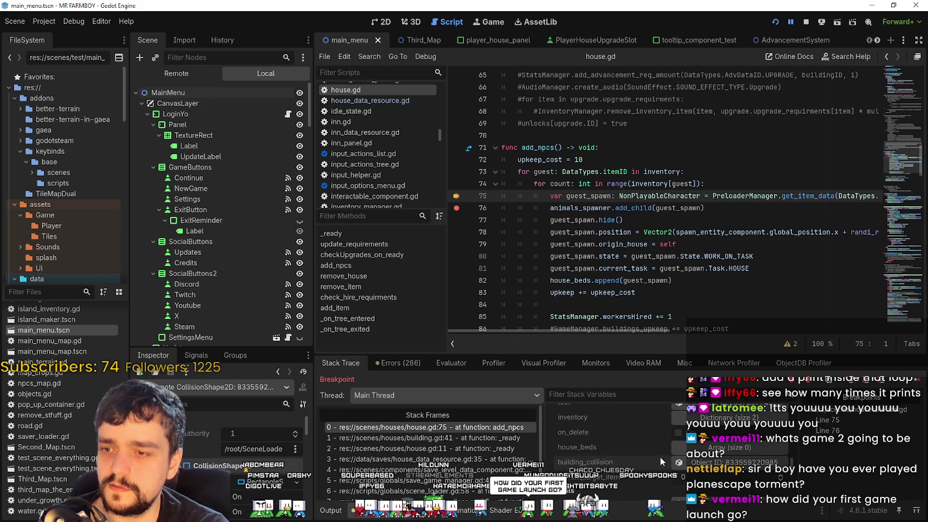
{"action": "scroll", "coordinate": [652, 452], "scroll_direction": "up", "scroll_amount": 1}
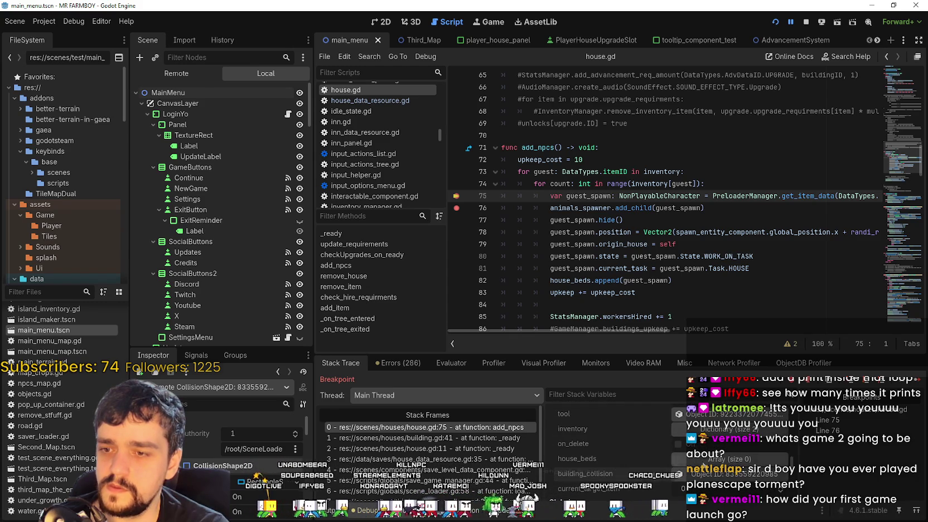
{"action": "left_click", "coordinate": [747, 430]}
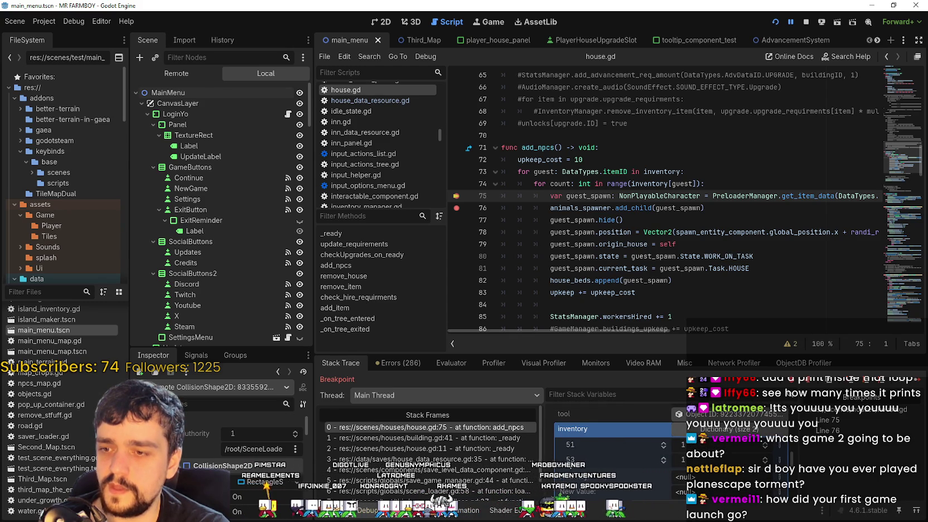
{"action": "scroll", "coordinate": [723, 433], "scroll_direction": "down", "scroll_amount": 5}
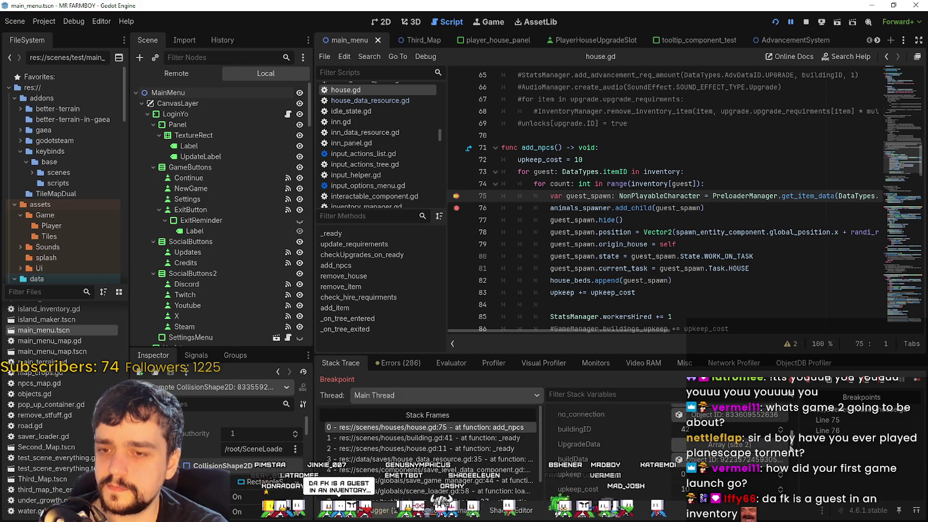
{"action": "scroll", "coordinate": [756, 459], "scroll_direction": "up", "scroll_amount": 5}
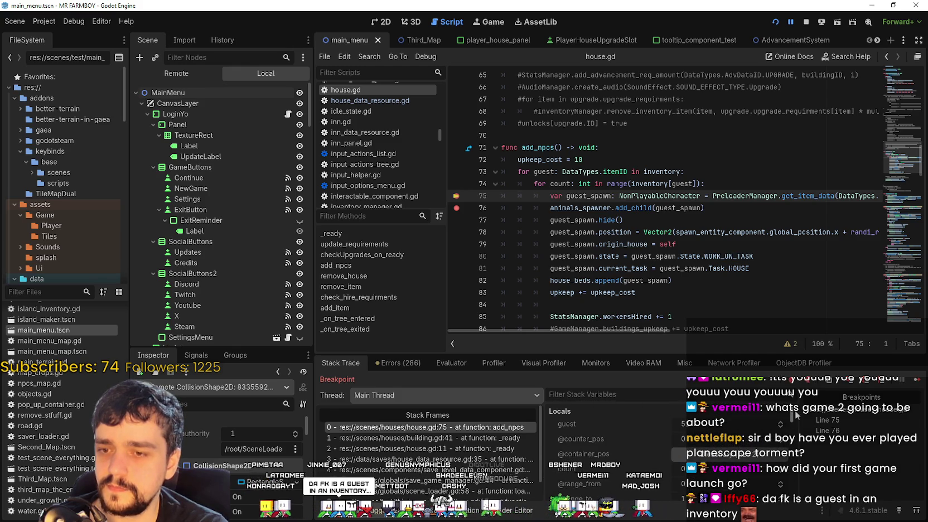
- Resume repeatedly through the add_npcs loop's breakpoints at lines 75, 76 and 83
{"action": "left_click", "coordinate": [915, 381]}
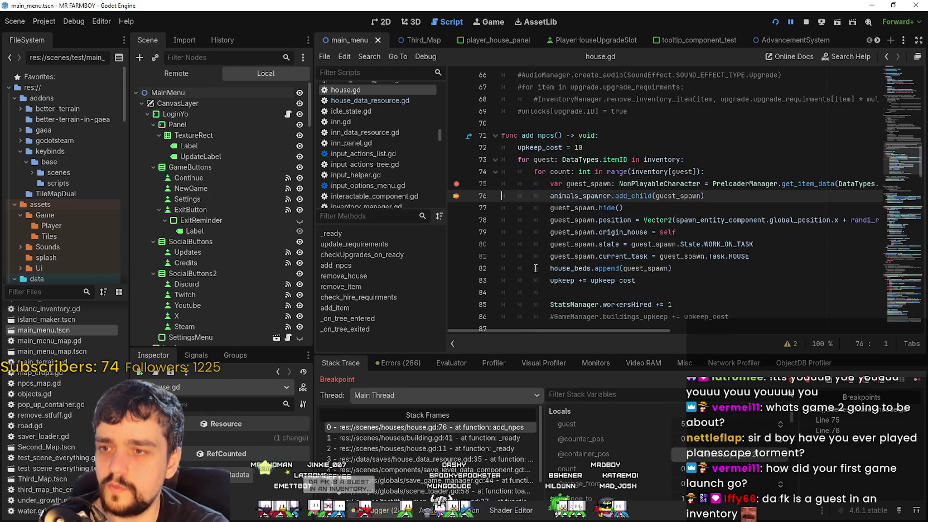
{"action": "scroll", "coordinate": [483, 296], "scroll_direction": "down", "scroll_amount": 1}
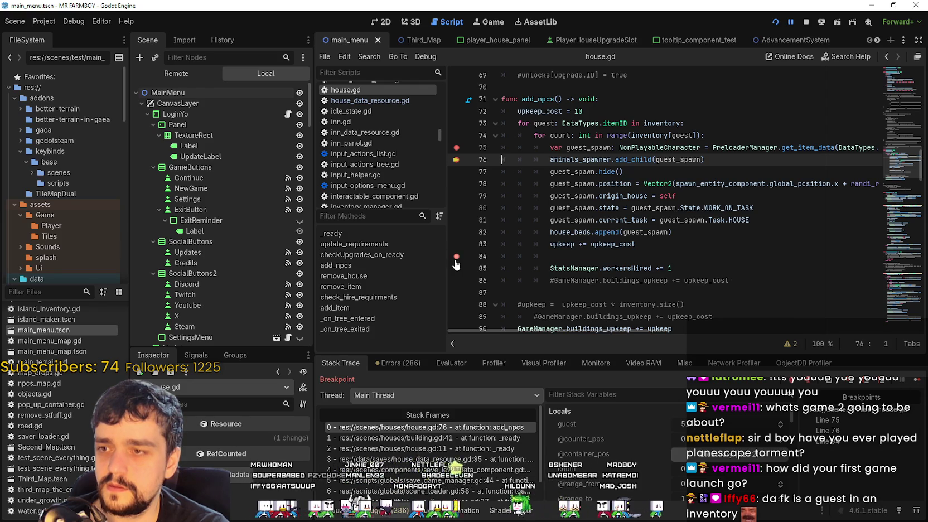
{"action": "left_click", "coordinate": [916, 384]}
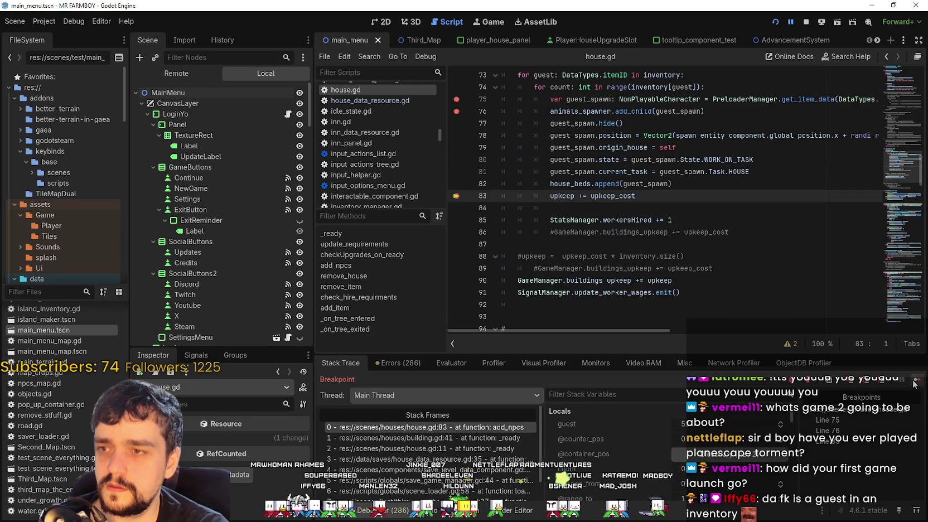
{"action": "left_click", "coordinate": [914, 383]}
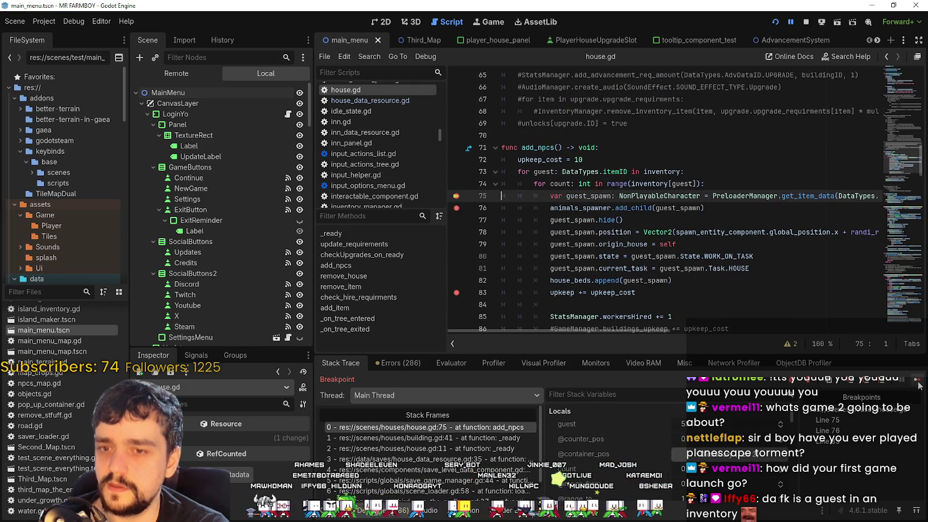
{"action": "left_click", "coordinate": [918, 384]}
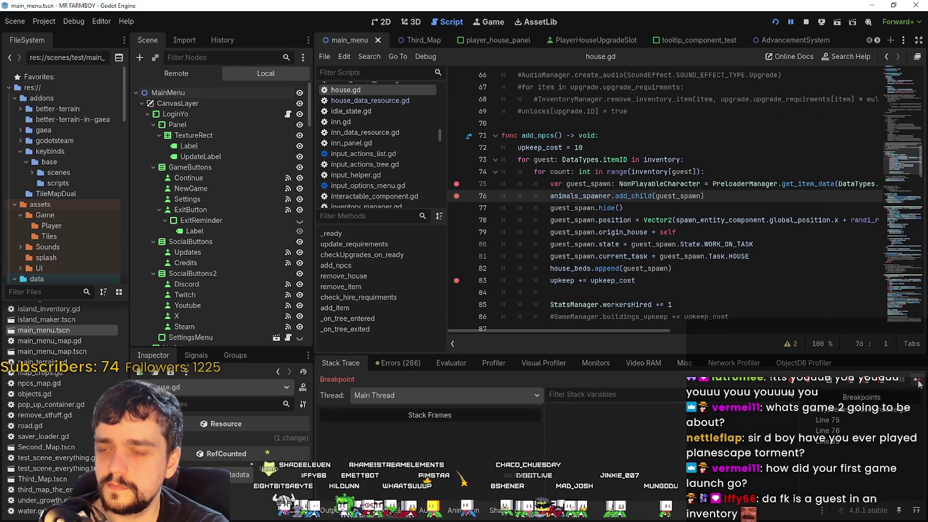
{"action": "left_click", "coordinate": [917, 384]}
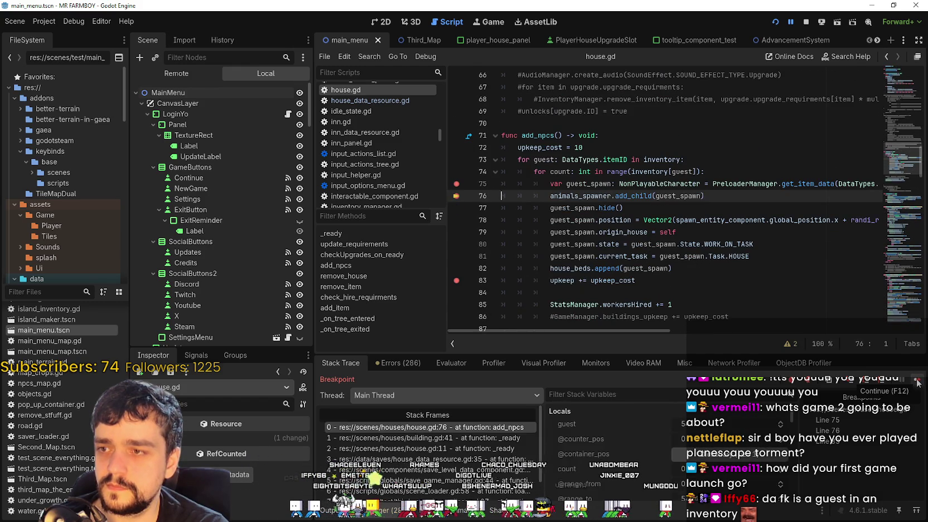
{"action": "left_click", "coordinate": [918, 384]}
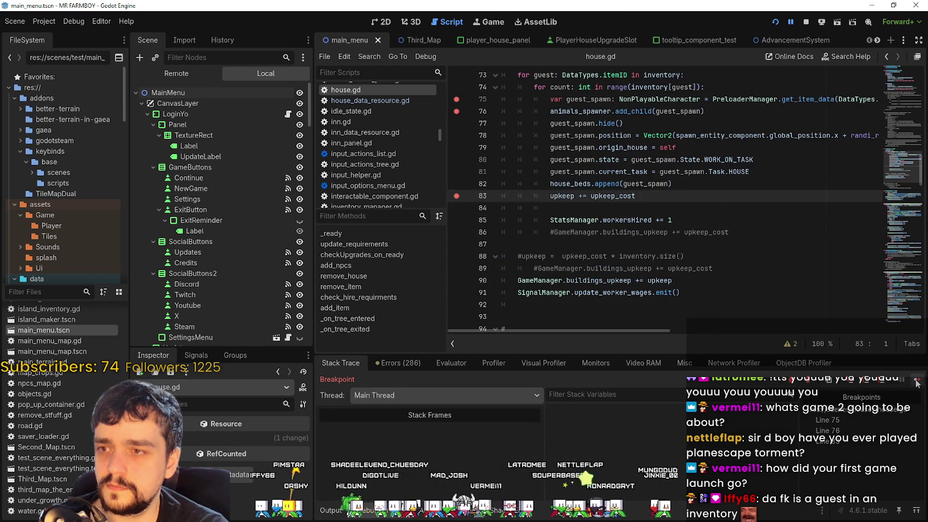
{"action": "left_click", "coordinate": [917, 383]}
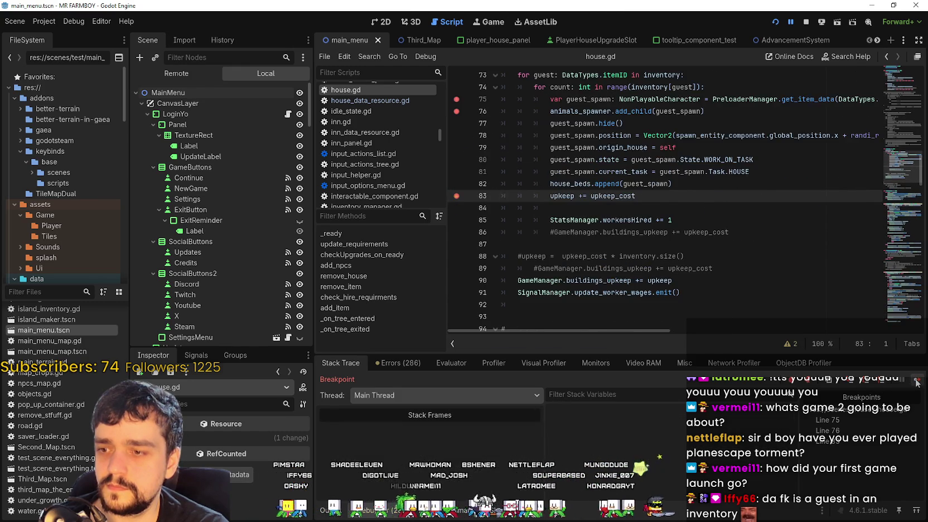
{"action": "left_click", "coordinate": [918, 383]}
{"action": "left_click", "coordinate": [918, 384]}
{"action": "left_click", "coordinate": [917, 384]}
{"action": "left_click", "coordinate": [917, 383]}
{"action": "left_click", "coordinate": [918, 384]}
{"action": "left_click", "coordinate": [917, 384]}
{"action": "left_click", "coordinate": [917, 383]}
{"action": "left_click", "coordinate": [918, 384]}
{"action": "left_click", "coordinate": [917, 384]}
{"action": "left_click", "coordinate": [917, 383]}
{"action": "left_click", "coordinate": [917, 382]}
{"action": "left_click", "coordinate": [917, 383]}
{"action": "left_click", "coordinate": [917, 383]}
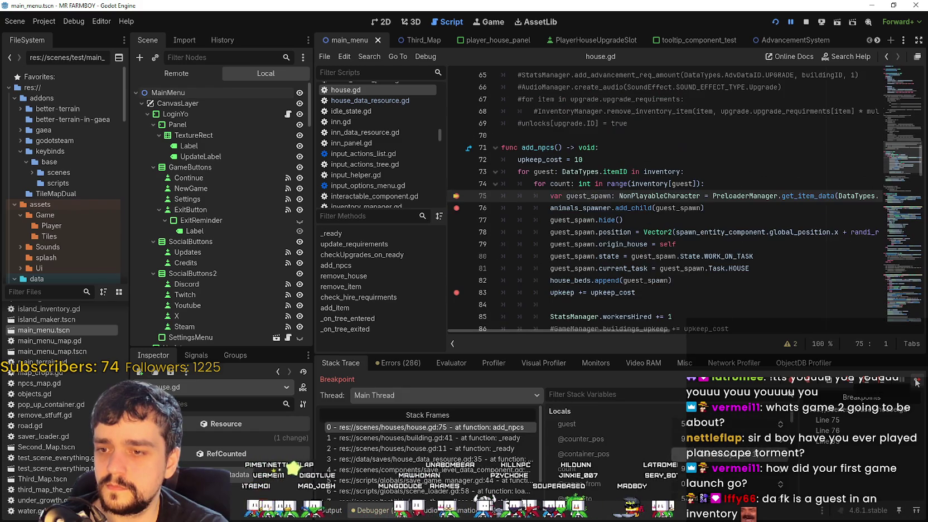
{"action": "left_click", "coordinate": [917, 383]}
{"action": "left_click", "coordinate": [918, 383]}
{"action": "left_click", "coordinate": [918, 382]}
{"action": "left_click", "coordinate": [917, 383]}
{"action": "left_click", "coordinate": [918, 382]}
{"action": "left_click", "coordinate": [917, 383]}
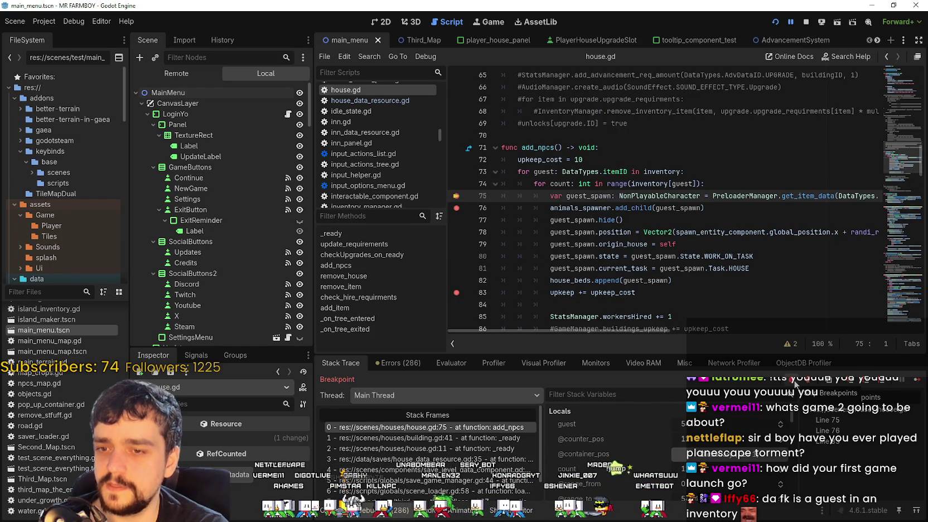
{"action": "left_click", "coordinate": [915, 383]}
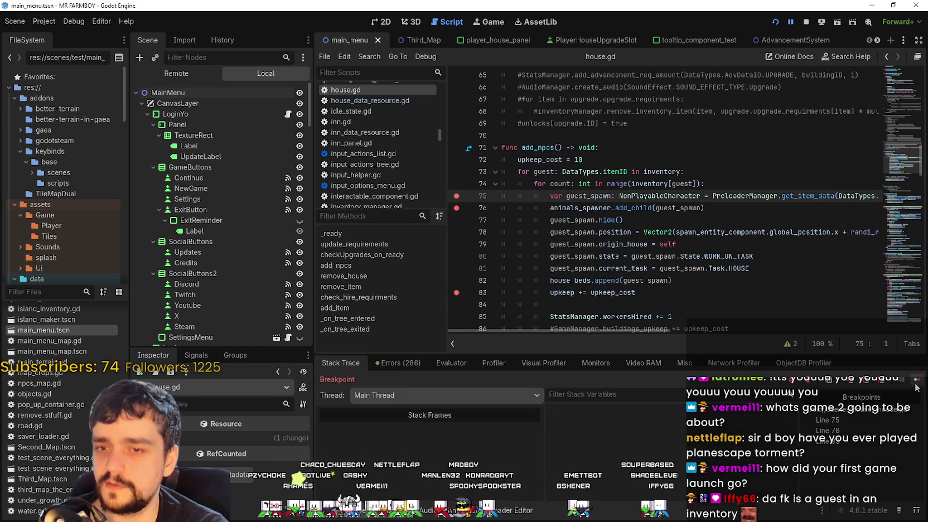
{"action": "left_click", "coordinate": [915, 385]}
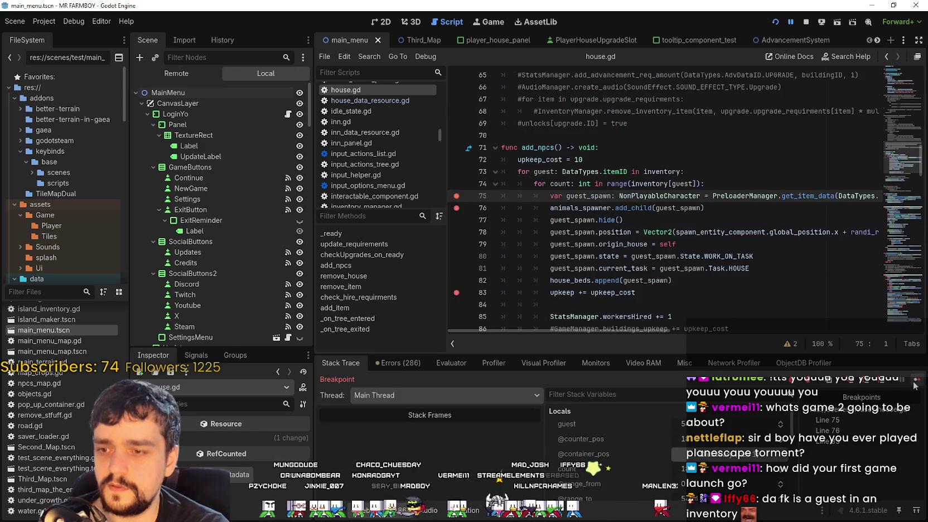
{"action": "key", "text": "F12"}
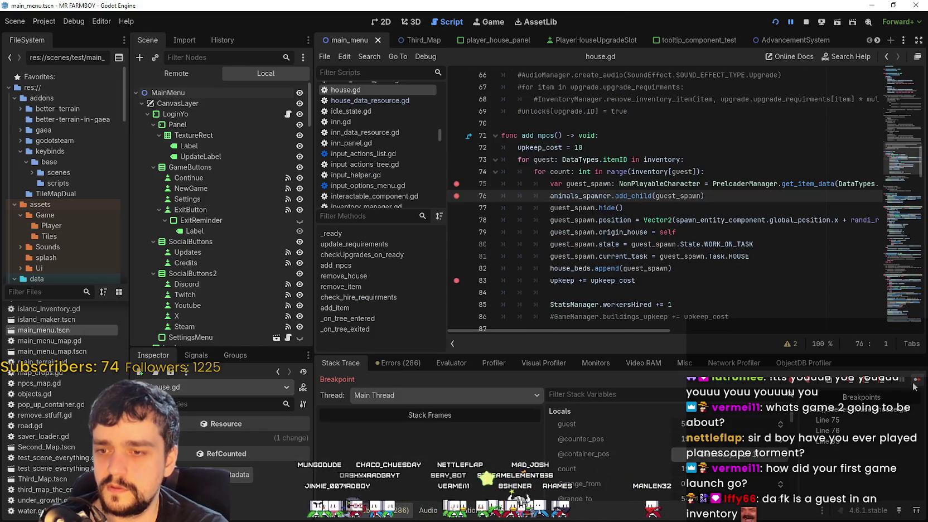
- Continue with F12 through the remaining house.gd breakpoints until the game runs freely
{"action": "key", "text": "F12"}
{"action": "key", "text": "F12"}
{"action": "key", "text": "F12"}
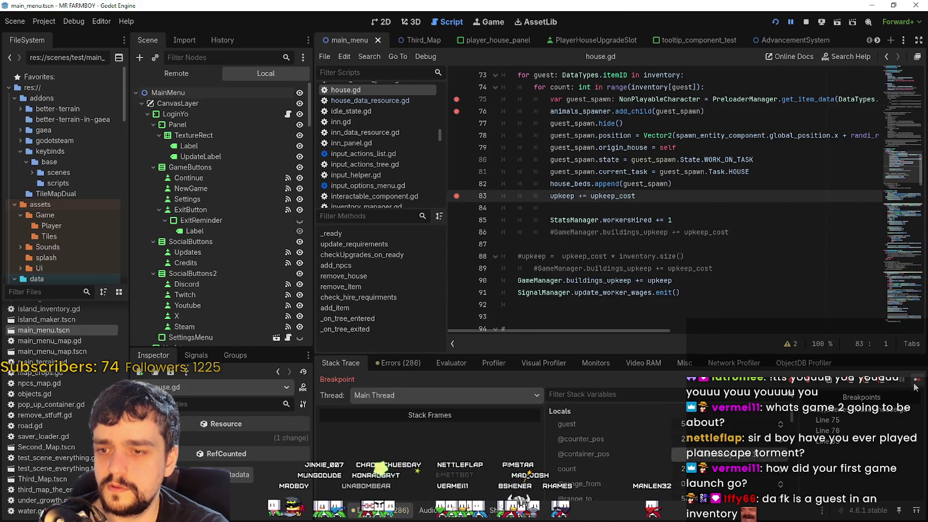
{"action": "left_click", "coordinate": [917, 386]}
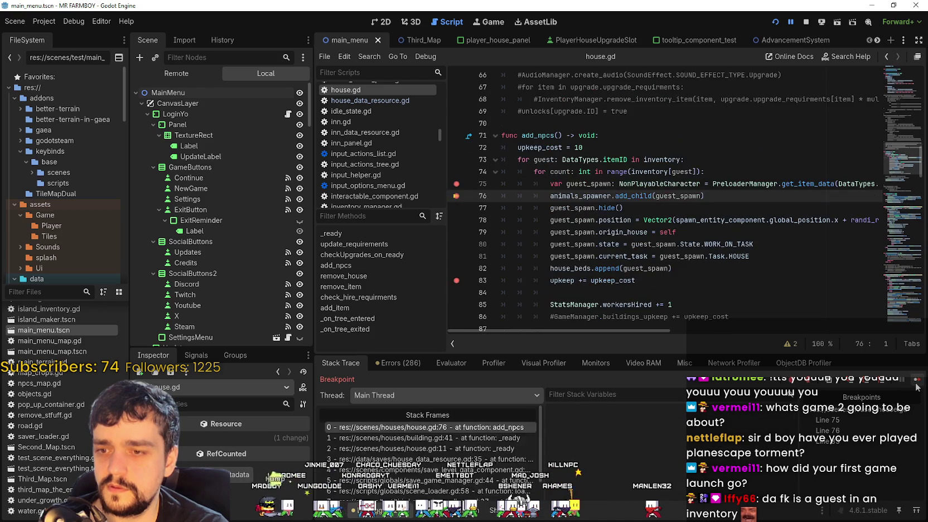
{"action": "key", "text": "F12"}
{"action": "key", "text": "F12"}
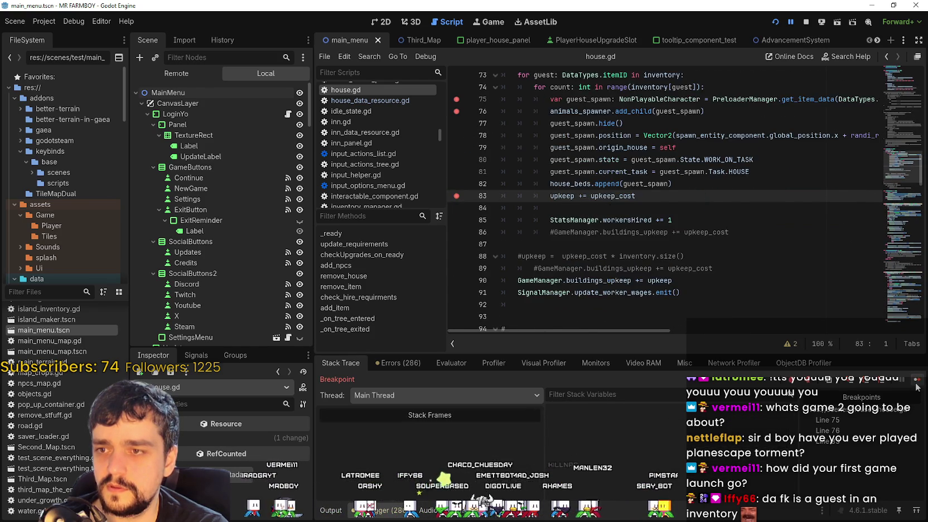
{"action": "key", "text": "F12"}
{"action": "key", "text": "F12"}
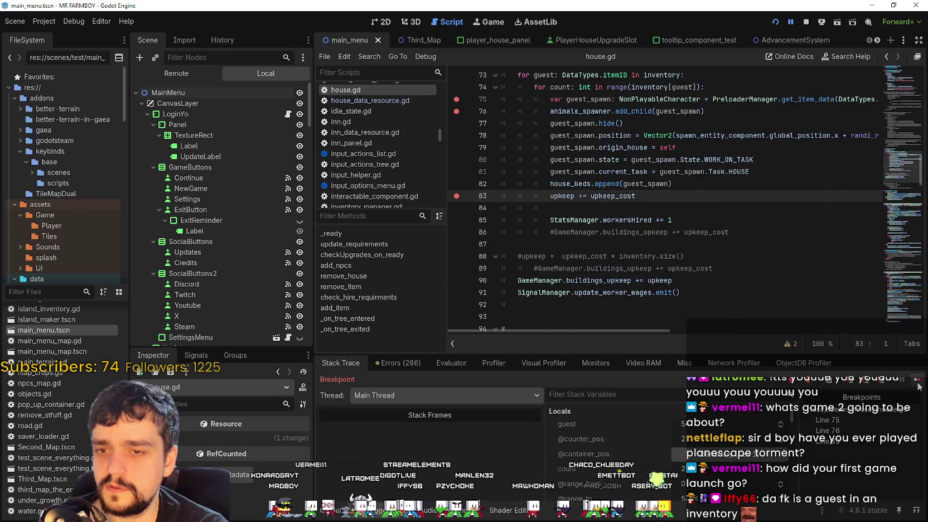
{"action": "key", "text": "F12"}
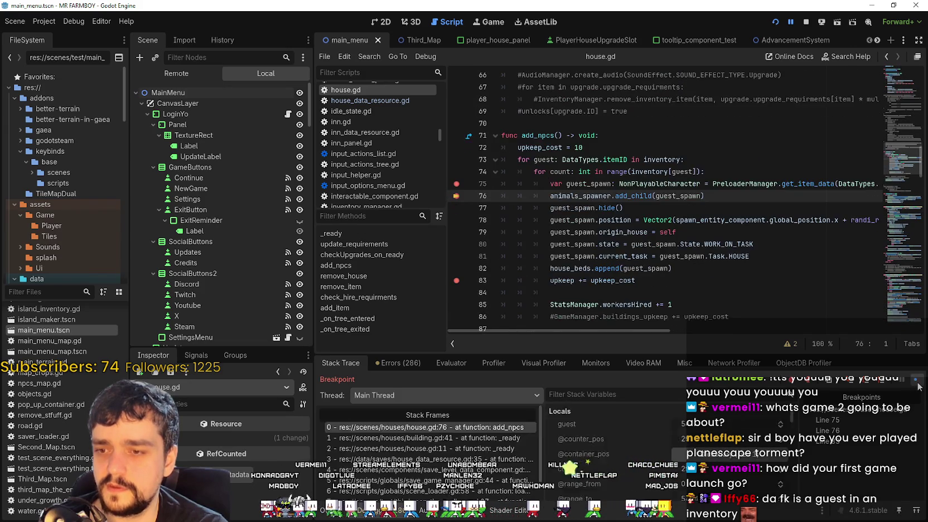
{"action": "key", "text": "F12"}
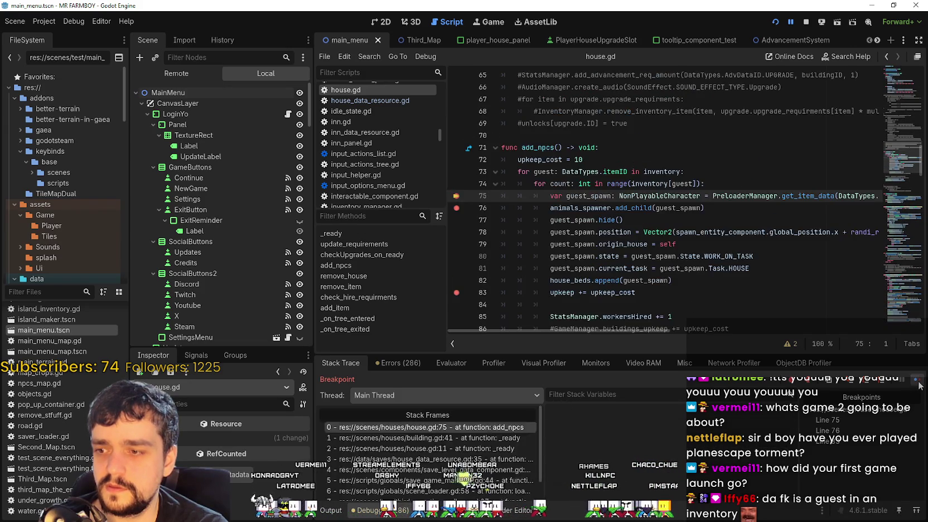
{"action": "key", "text": "F12"}
{"action": "key", "text": "F12"}
{"action": "key", "text": "F12"}
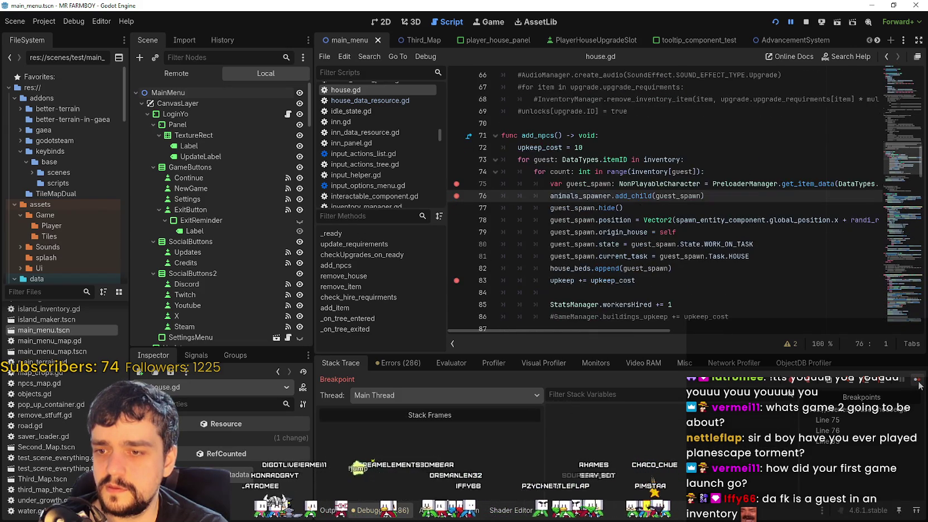
{"action": "key", "text": "F12"}
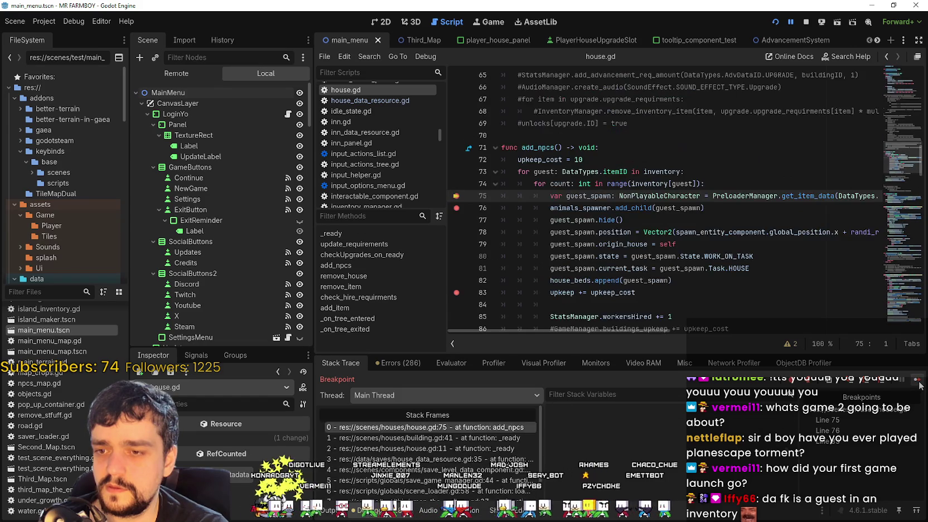
{"action": "key", "text": "F12"}
{"action": "key", "text": "F12"}
{"action": "key", "text": "F12"}
{"action": "key", "text": "F12"}
{"action": "key", "text": "F12"}
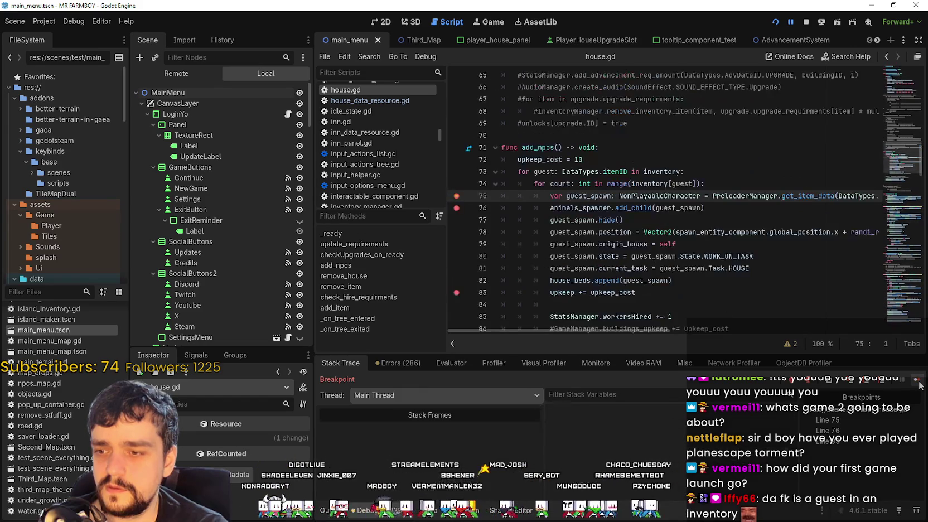
{"action": "key", "text": "F12"}
{"action": "key", "text": "F12"}
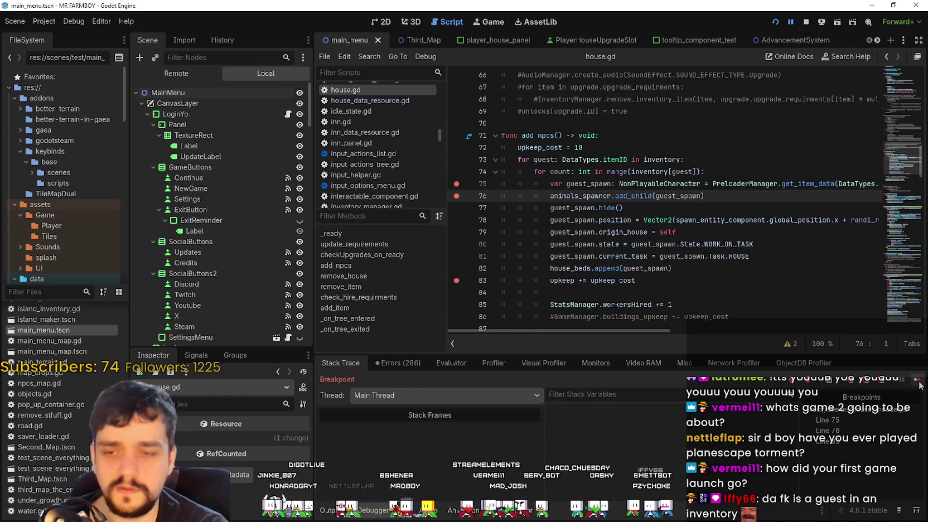
{"action": "key", "text": "F12"}
{"action": "key", "text": "F12"}
{"action": "key", "text": "F12"}
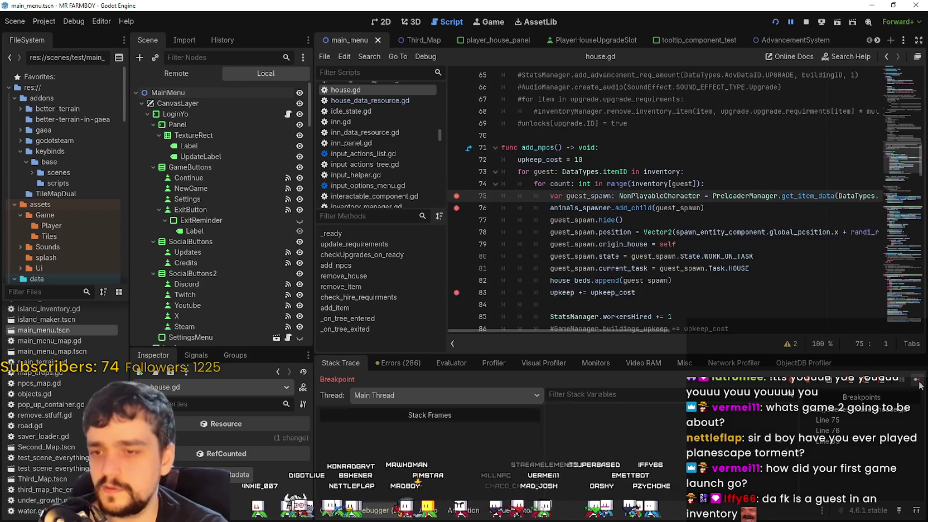
{"action": "key", "text": "F12"}
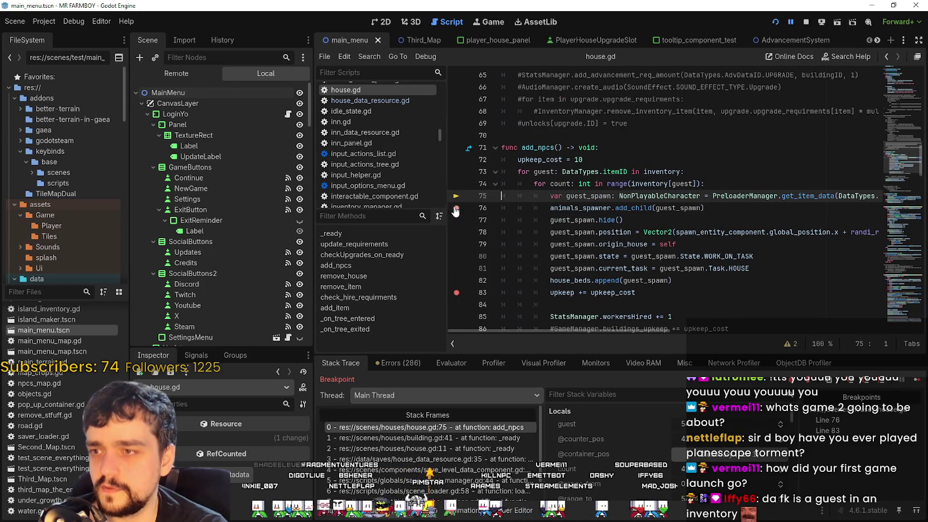
{"action": "key", "text": "F12"}
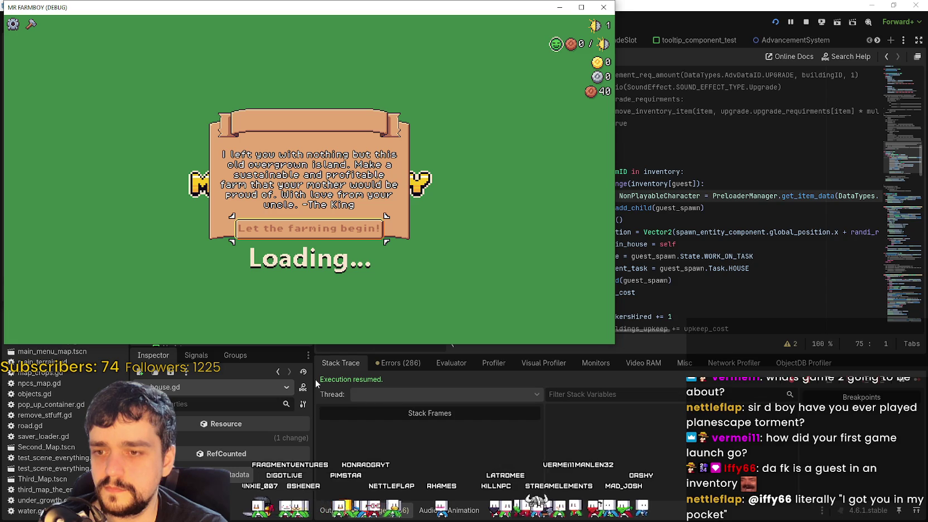
- Stop the debug session and run the project again with F5
{"action": "left_click", "coordinate": [806, 22]}
{"action": "left_click", "coordinate": [644, 256]}
{"action": "scroll", "coordinate": [643, 256], "scroll_direction": "down", "scroll_amount": 3}
{"action": "left_click", "coordinate": [675, 240]}
{"action": "scroll", "coordinate": [675, 240], "scroll_direction": "up", "scroll_amount": 3}
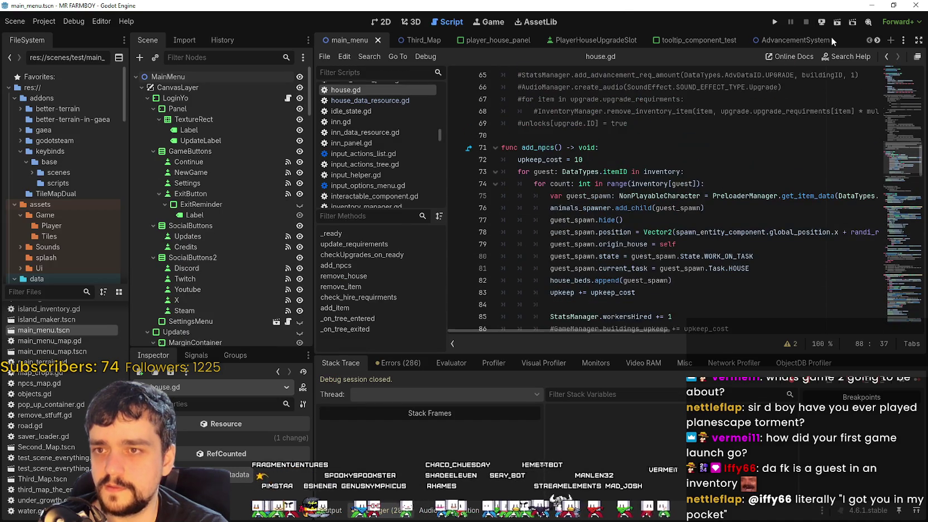
{"action": "key", "text": "F5"}
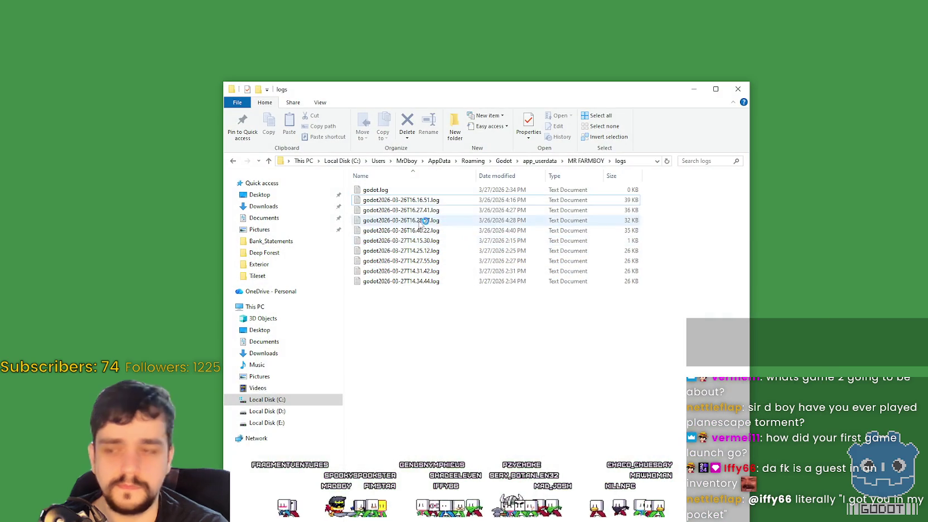
- Open the godot2026-03-26T16.16.51.log log and select its 'Timer Started' line
{"action": "double_click", "coordinate": [376, 190]}
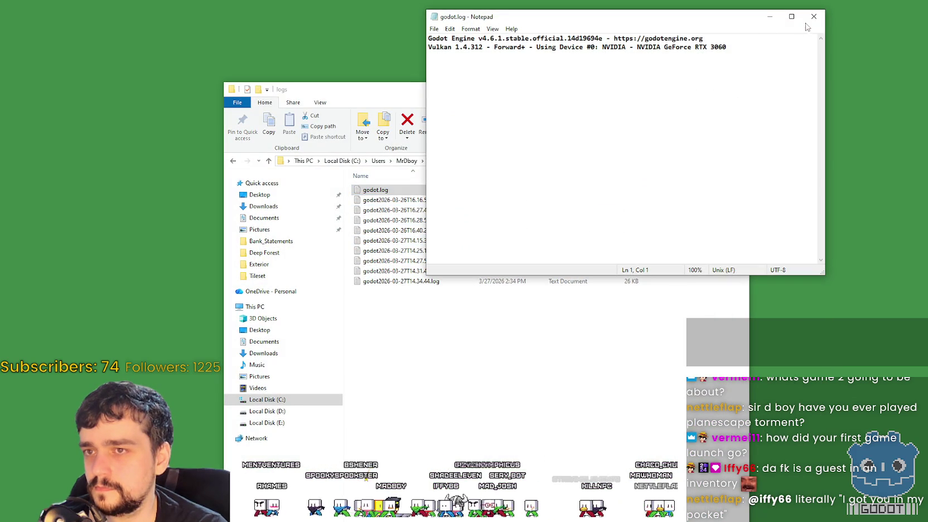
{"action": "left_click", "coordinate": [814, 16]}
{"action": "double_click", "coordinate": [470, 201]}
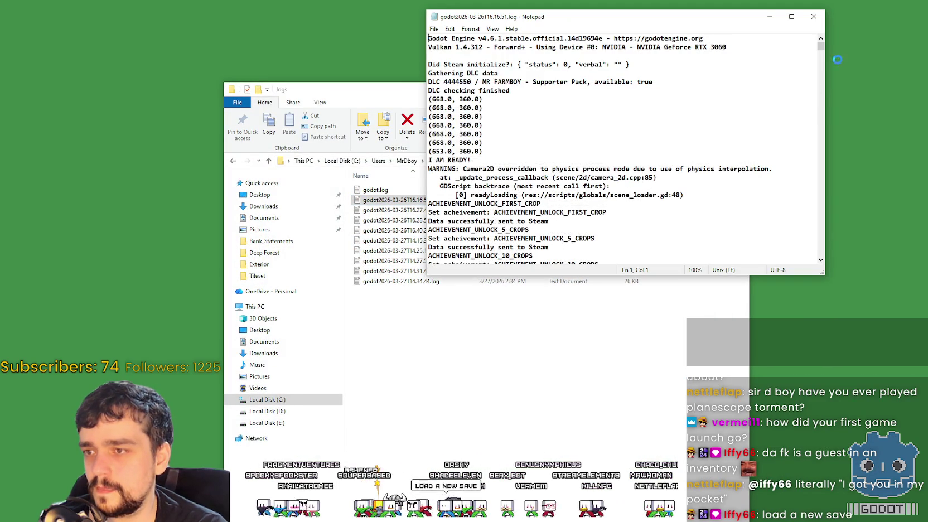
{"action": "left_click_drag", "start_coordinate": [824, 47], "coordinate": [810, 264]}
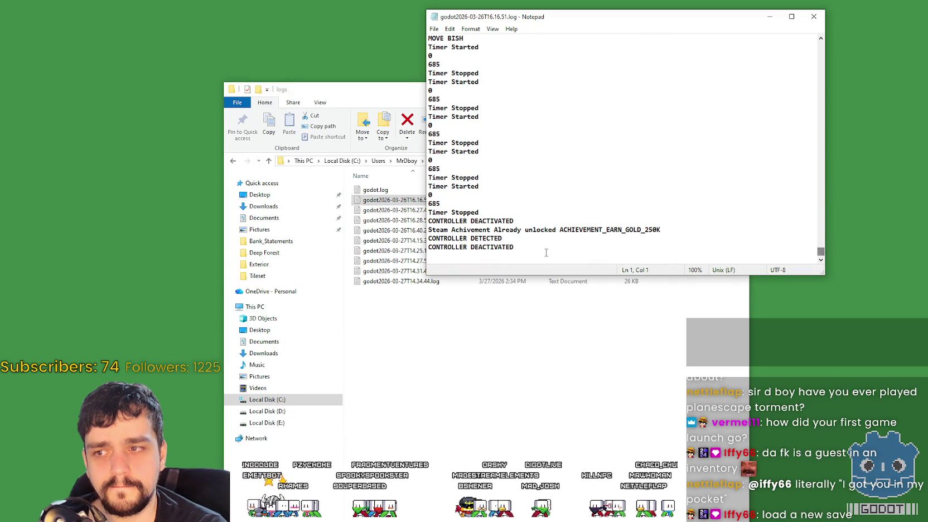
{"action": "left_click_drag", "start_coordinate": [548, 250], "coordinate": [439, 218]}
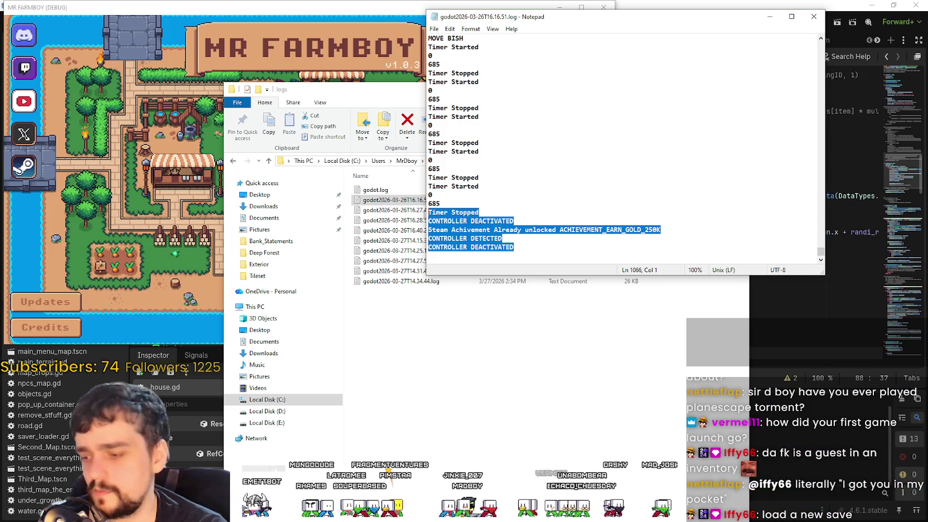
{"action": "mouse_move", "coordinate": [514, 247]}
{"action": "left_mouse_down"}
{"action": "mouse_move", "coordinate": [480, 123]}
{"action": "mouse_move", "coordinate": [474, 34]}
{"action": "mouse_move", "coordinate": [483, 179]}
{"action": "mouse_move", "coordinate": [477, 220]}
{"action": "mouse_move", "coordinate": [474, 33]}
{"action": "mouse_move", "coordinate": [474, 260]}
{"action": "left_mouse_up"}
{"action": "left_click", "coordinate": [473, 188]}
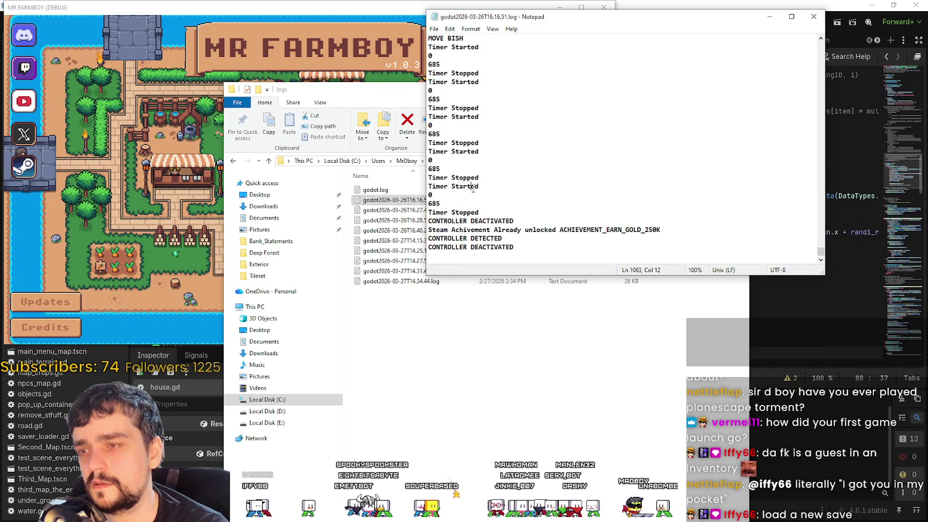
{"action": "left_click_drag", "start_coordinate": [478, 188], "coordinate": [428, 188]}
{"action": "key", "text": "ctrl+c"}
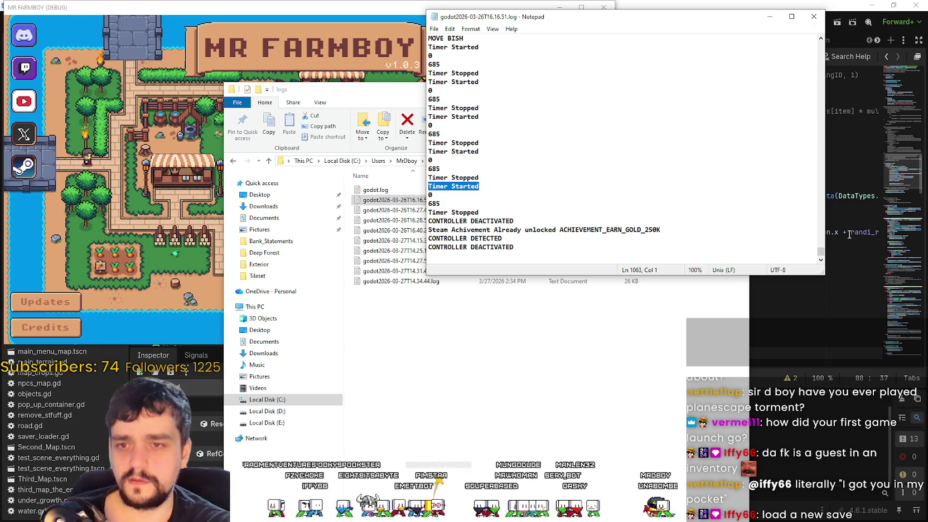
- Paste 'Timer Started' into Godot's Find in Files search
{"action": "left_click", "coordinate": [687, 196]}
{"action": "key", "text": "ctrl+shift+f"}
{"action": "key", "text": "ctrl+v"}
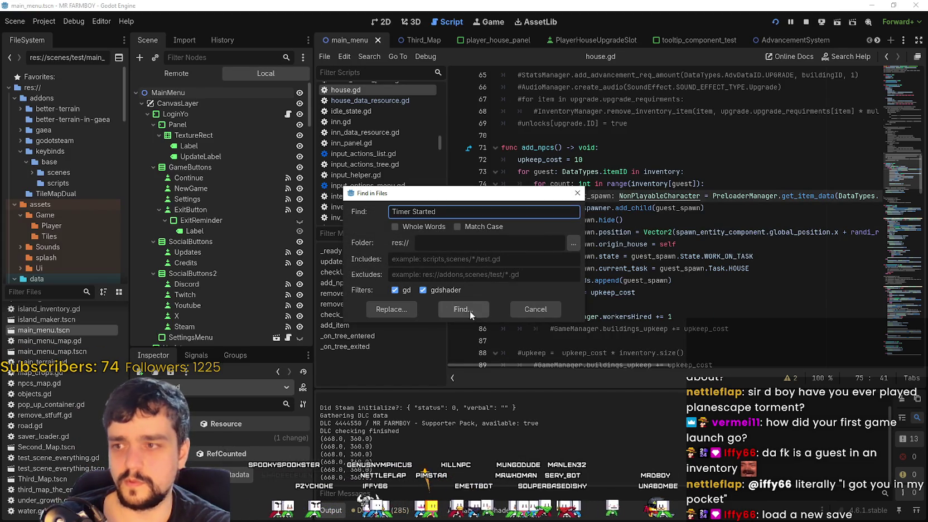
- Run the search and open the line 139 match in game_menu_panels.gd, comparing with the log
{"action": "left_click", "coordinate": [468, 314]}
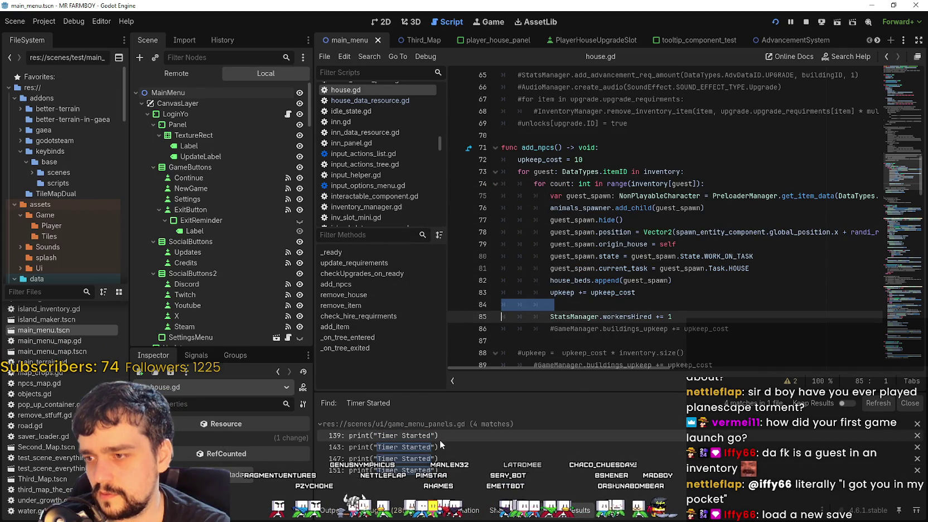
{"action": "left_click", "coordinate": [440, 441]}
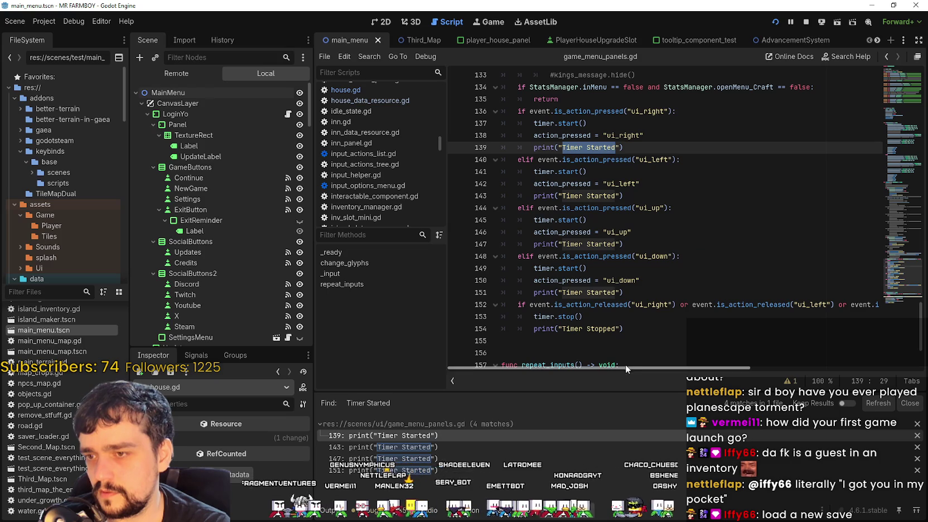
{"action": "key", "text": "alt+Tab"}
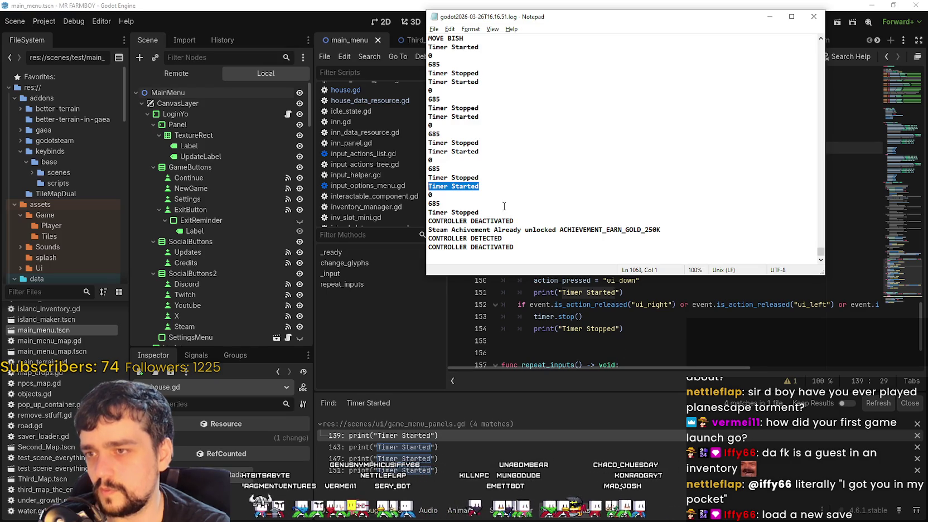
{"action": "left_click", "coordinate": [573, 250]}
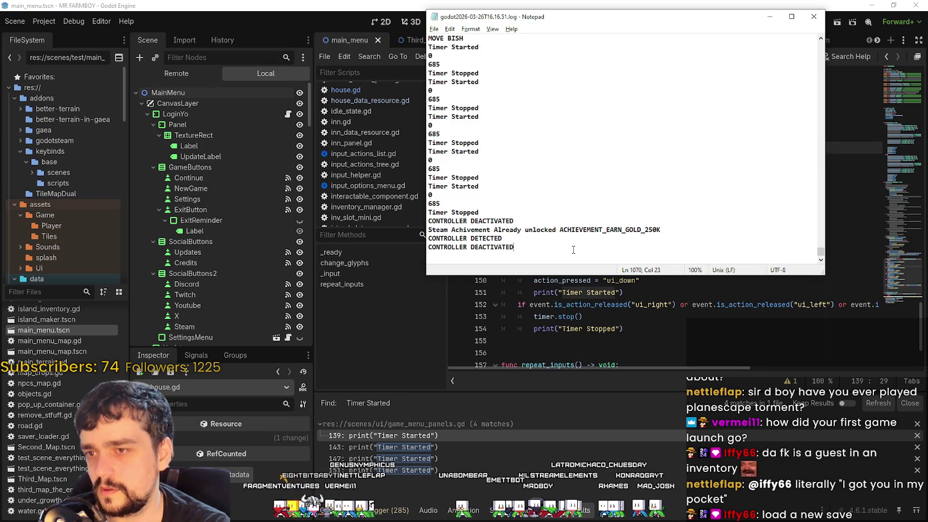
{"action": "left_click", "coordinate": [866, 249]}
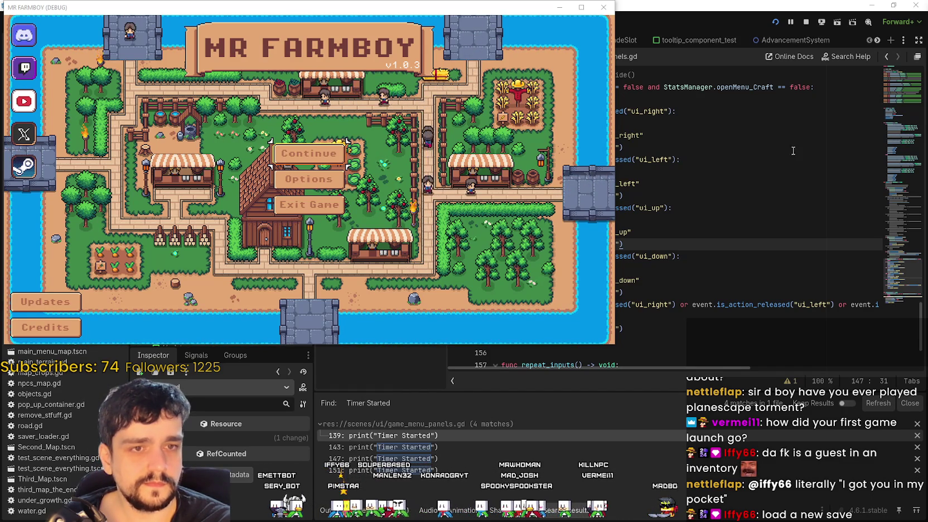
- Try loading Save 6 from the game's save list
{"action": "left_click", "coordinate": [322, 153]}
{"action": "scroll", "coordinate": [320, 212], "scroll_direction": "down", "scroll_amount": 5}
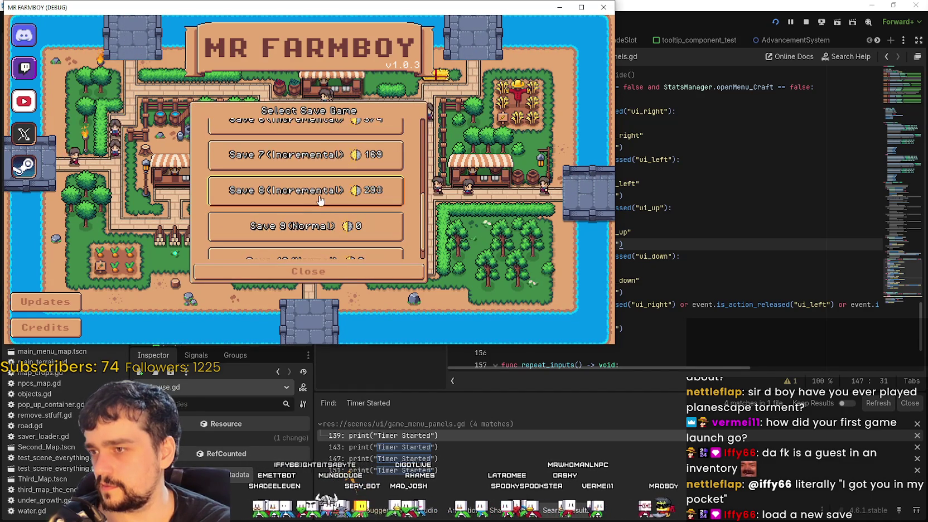
{"action": "left_click", "coordinate": [317, 198]}
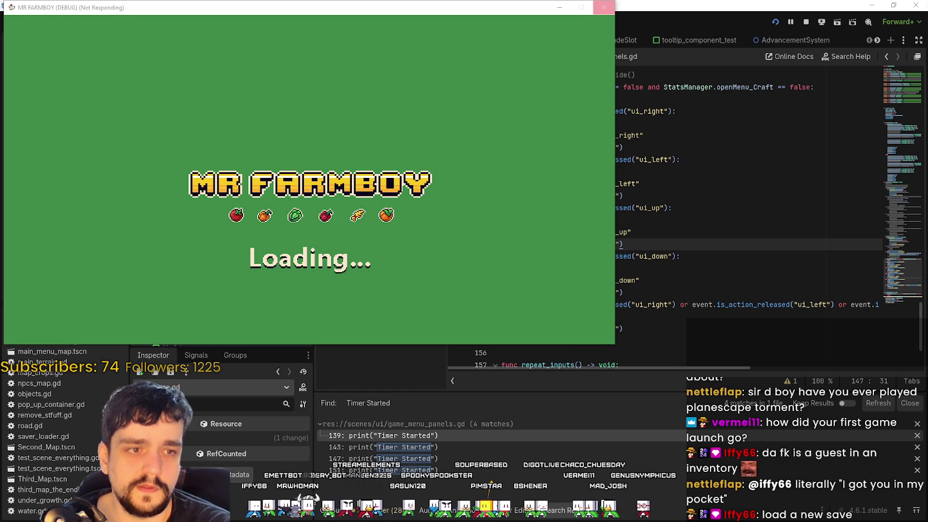
- Stop the frozen game run and bring up the logs folder
{"action": "left_click", "coordinate": [808, 21]}
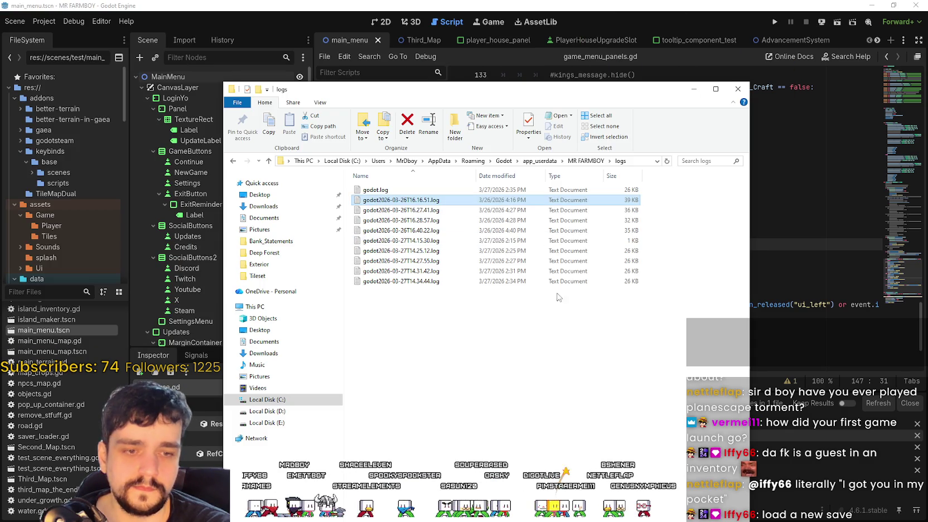
{"action": "right_click", "coordinate": [523, 305]}
{"action": "key", "text": "Escape"}
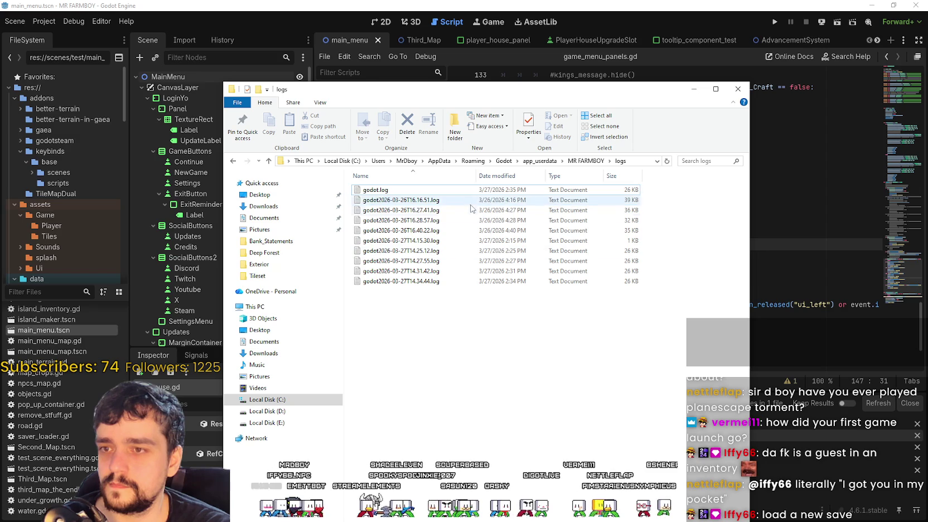
- Read the end of godot.log, close it and the logs folder, and rerun the project
{"action": "double_click", "coordinate": [446, 190]}
{"action": "left_click_drag", "start_coordinate": [821, 51], "coordinate": [821, 270]}
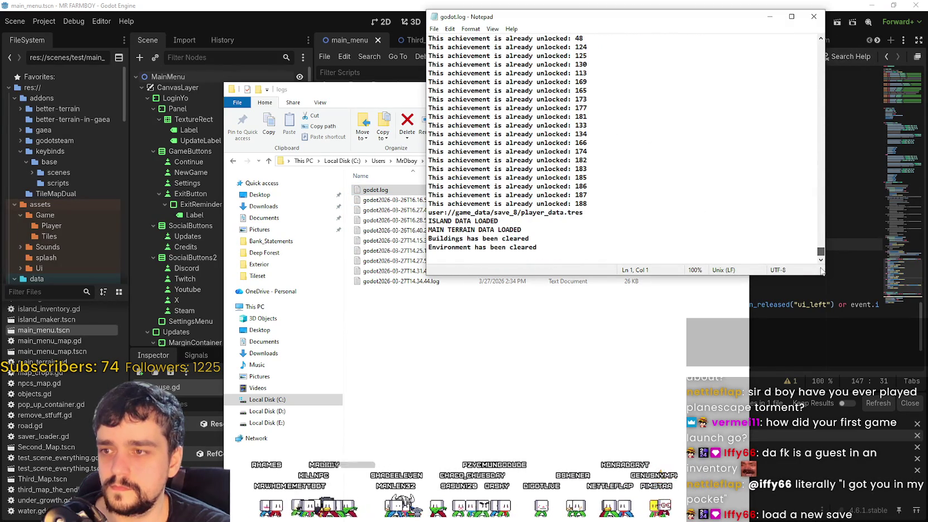
{"action": "left_click", "coordinate": [814, 16]}
{"action": "left_click", "coordinate": [738, 89]}
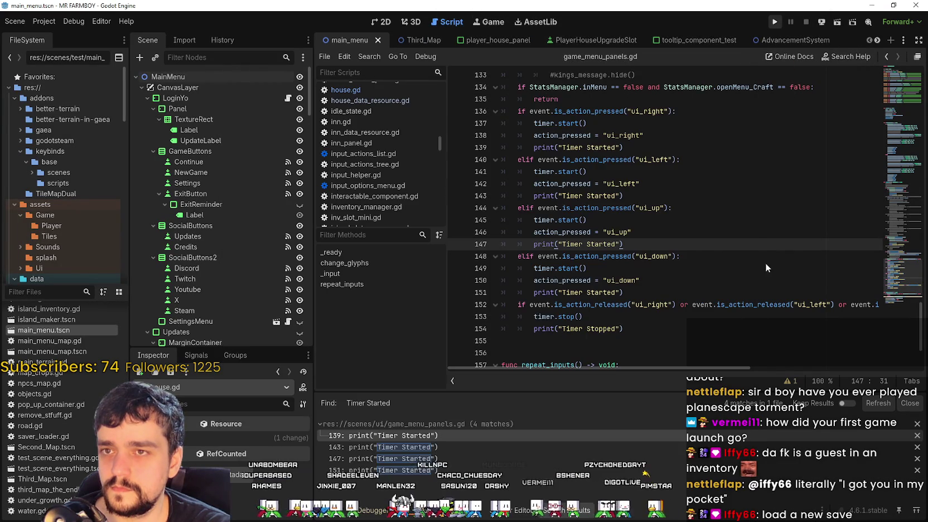
{"action": "key", "text": "F5"}
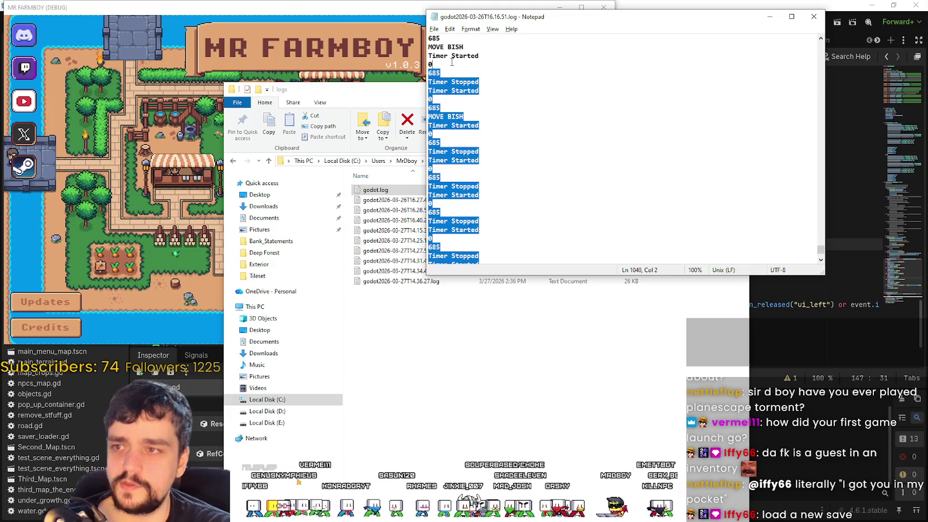
- Review the CONTROLLER DETECTED lines in the log, then close the log and logs folder
{"action": "mouse_move", "coordinate": [455, 120]}
{"action": "left_mouse_down"}
{"action": "mouse_move", "coordinate": [455, 261]}
{"action": "mouse_move", "coordinate": [438, 213]}
{"action": "left_mouse_up"}
{"action": "mouse_move", "coordinate": [502, 238]}
{"action": "left_mouse_down"}
{"action": "mouse_move", "coordinate": [429, 246]}
{"action": "mouse_move", "coordinate": [386, 235]}
{"action": "mouse_move", "coordinate": [401, 250]}
{"action": "mouse_move", "coordinate": [432, 229]}
{"action": "left_mouse_up"}
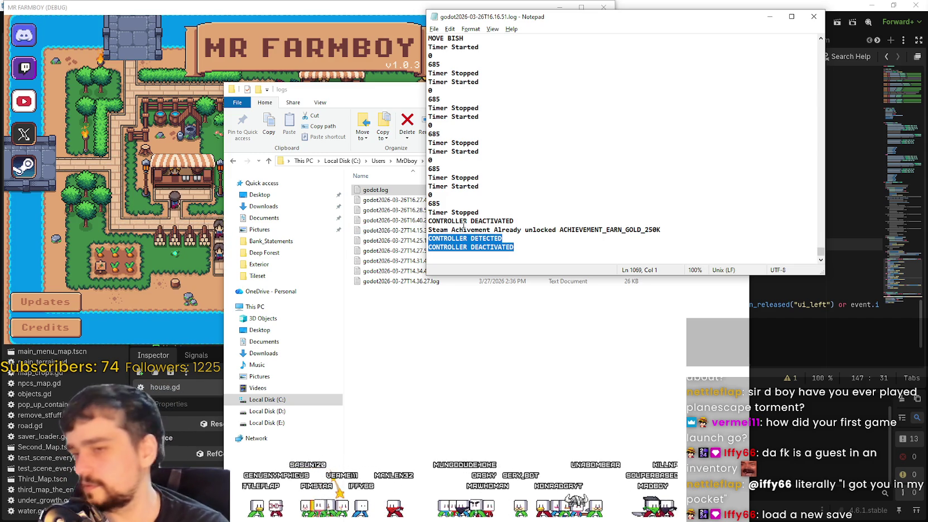
{"action": "left_click", "coordinate": [529, 236]}
{"action": "left_click", "coordinate": [814, 16]}
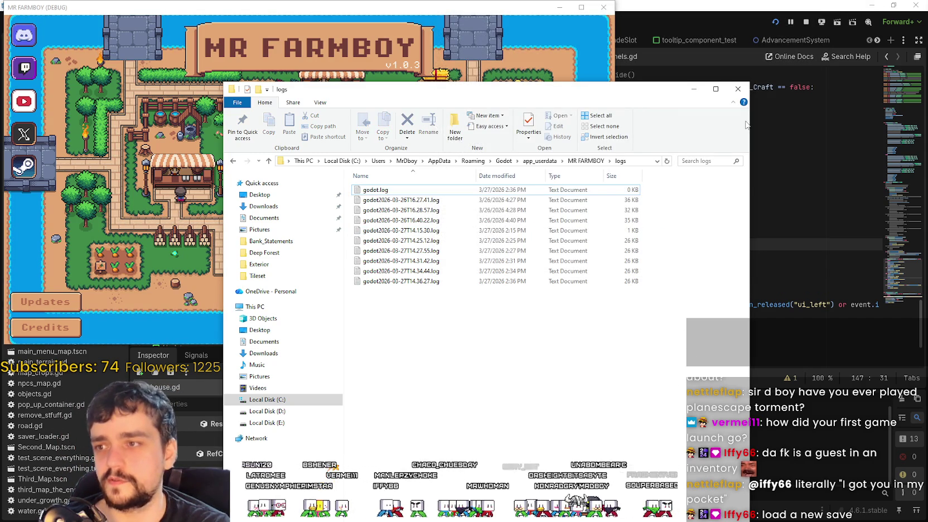
{"action": "left_click", "coordinate": [693, 89]}
- Load Save 8, stop the game when it freezes, and run the project again
{"action": "left_click", "coordinate": [296, 4]}
{"action": "left_click_drag", "start_coordinate": [296, 4], "coordinate": [454, 10]}
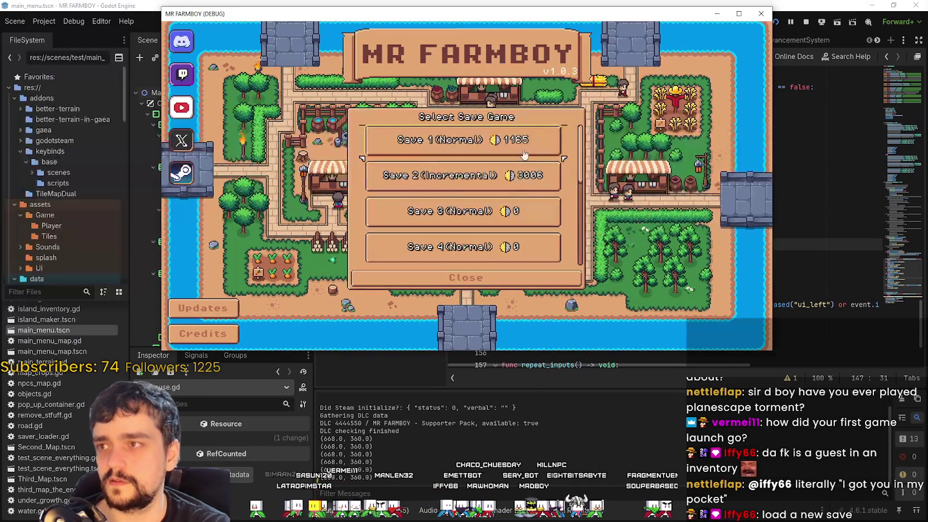
{"action": "scroll", "coordinate": [502, 212], "scroll_direction": "down", "scroll_amount": 6}
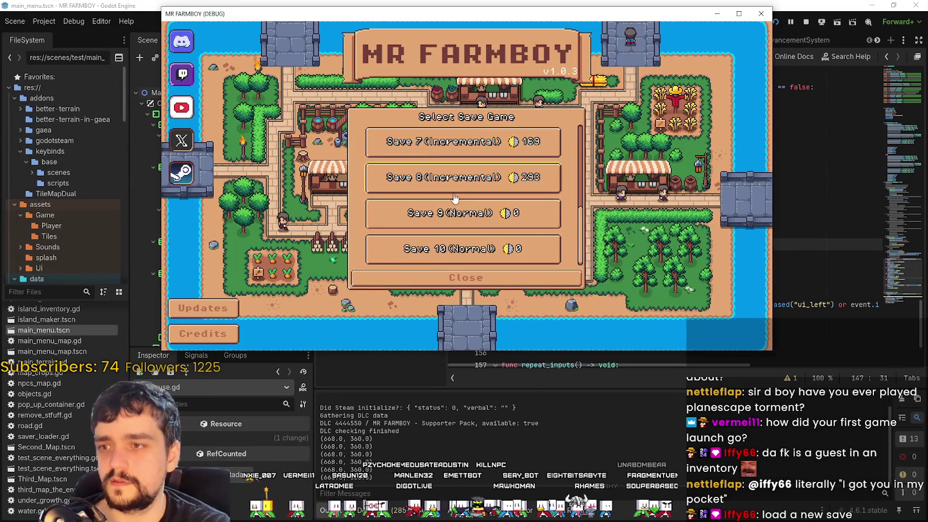
{"action": "left_click", "coordinate": [462, 177]}
{"action": "left_click", "coordinate": [402, 177]}
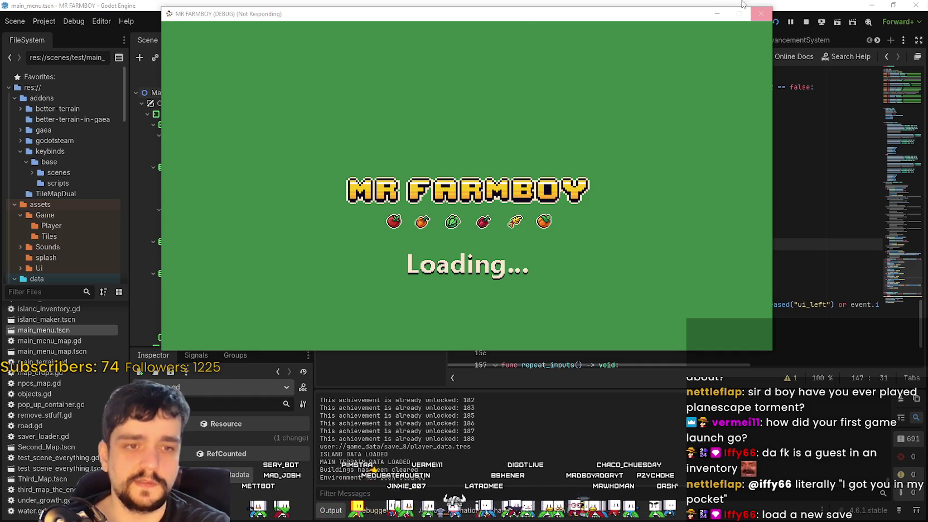
{"action": "left_click", "coordinate": [806, 22]}
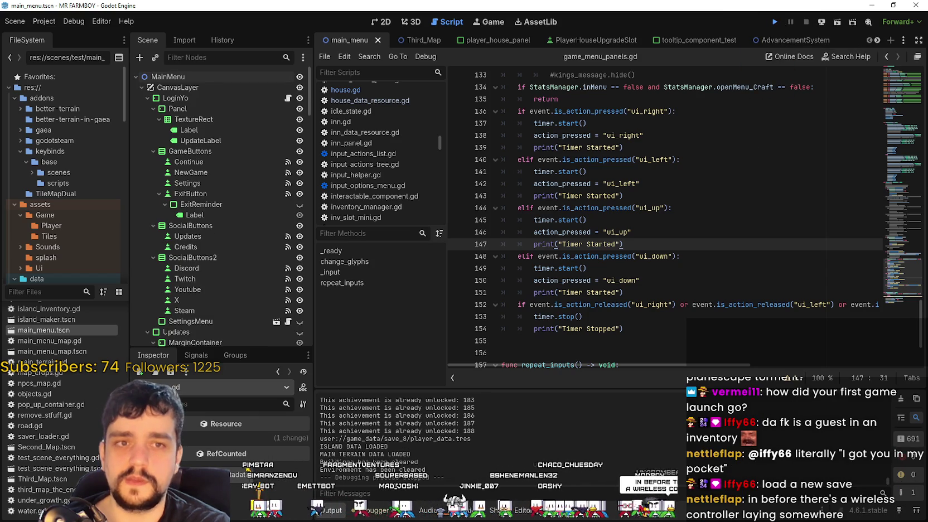
{"action": "key", "text": "F5"}
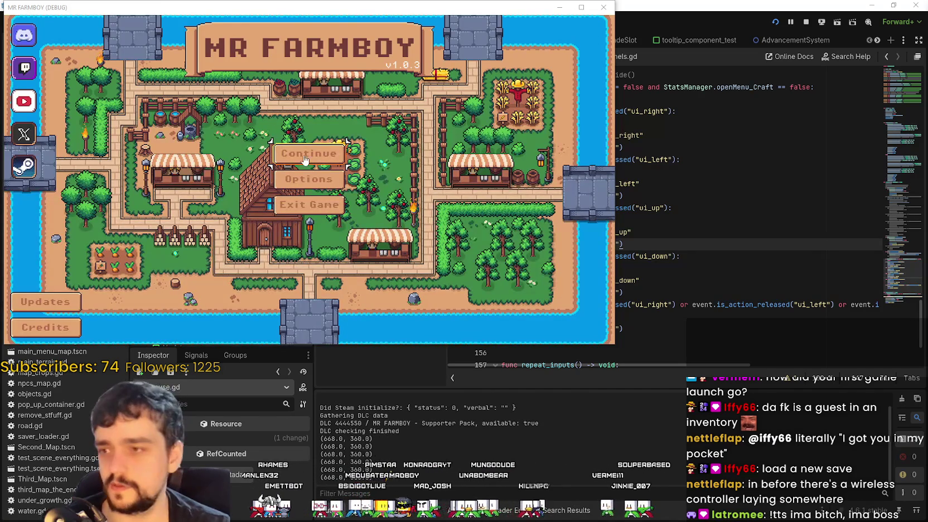
- Load Save 1 from the game's save list into the farm
{"action": "left_click", "coordinate": [322, 156]}
{"action": "scroll", "coordinate": [347, 191], "scroll_direction": "down", "scroll_amount": 1}
{"action": "scroll", "coordinate": [347, 191], "scroll_direction": "up", "scroll_amount": 1}
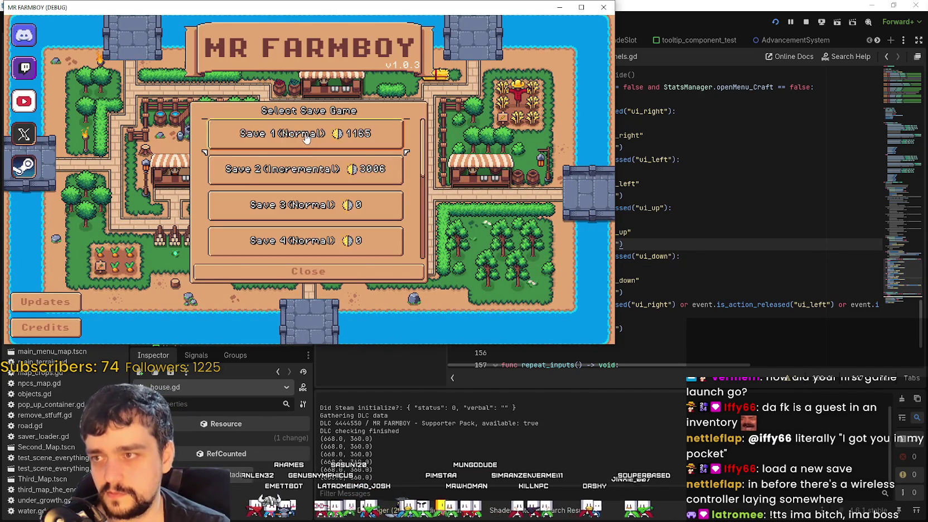
{"action": "left_click", "coordinate": [307, 134]}
{"action": "left_click", "coordinate": [253, 143]}
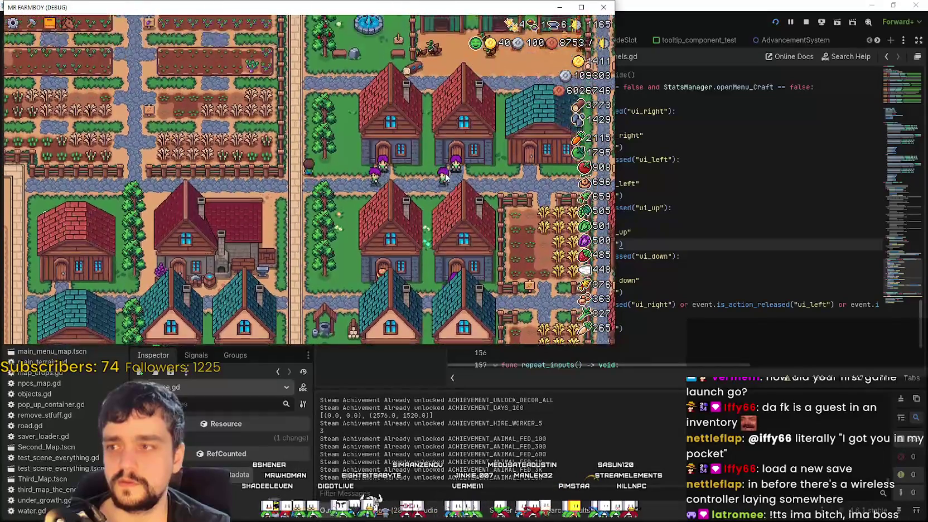
- Quit the game from the pause menu and run the project again
{"action": "key", "text": "Escape"}
{"action": "key", "text": "Down"}
{"action": "key", "text": "Return"}
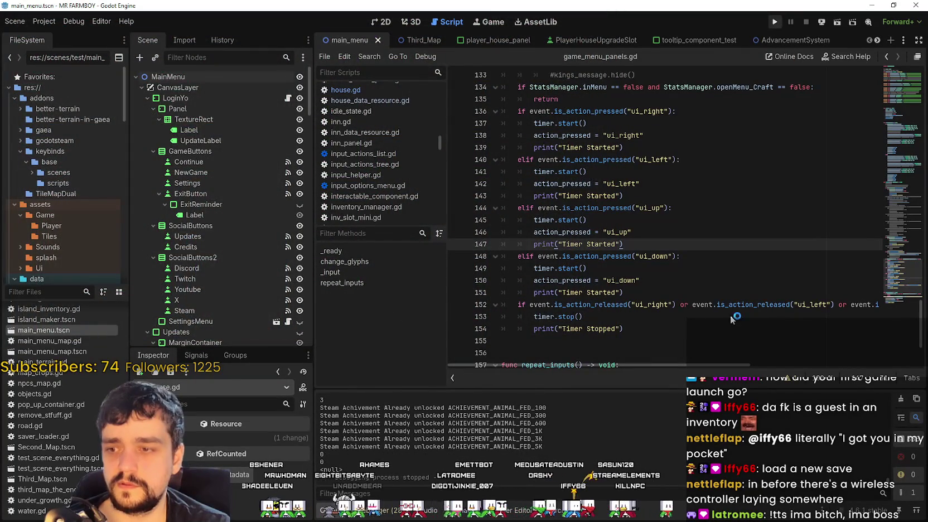
{"action": "key", "text": "F5"}
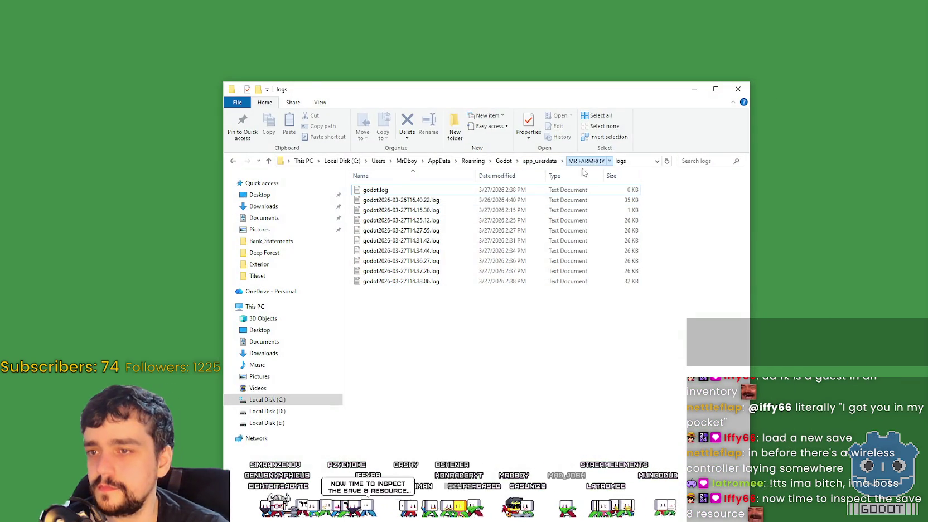
- Browse File Explorer into game_data > save_8, then minimize the folder window
{"action": "left_click", "coordinate": [585, 162]}
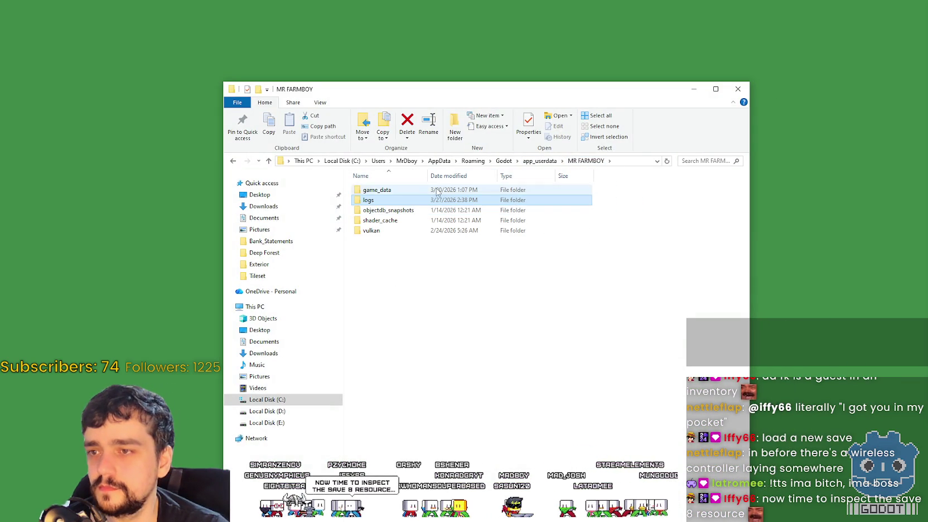
{"action": "double_click", "coordinate": [373, 191]}
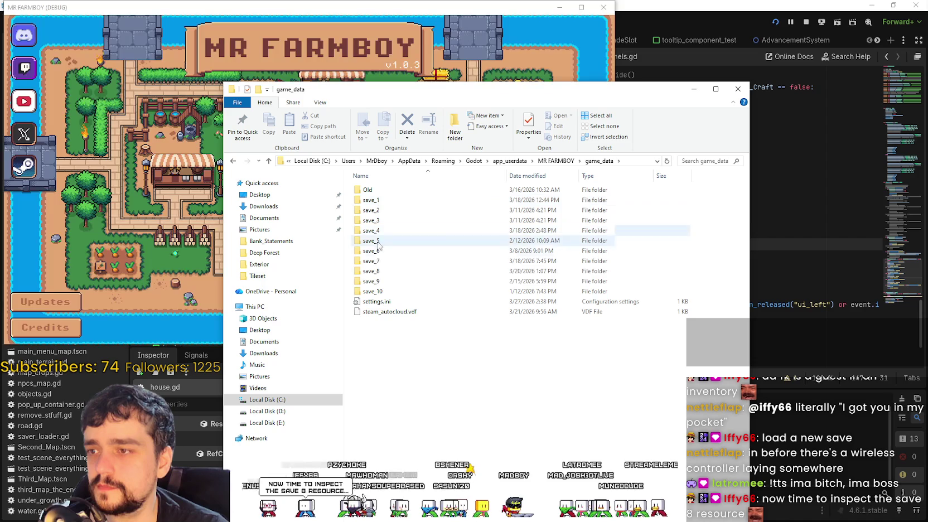
{"action": "double_click", "coordinate": [373, 271]}
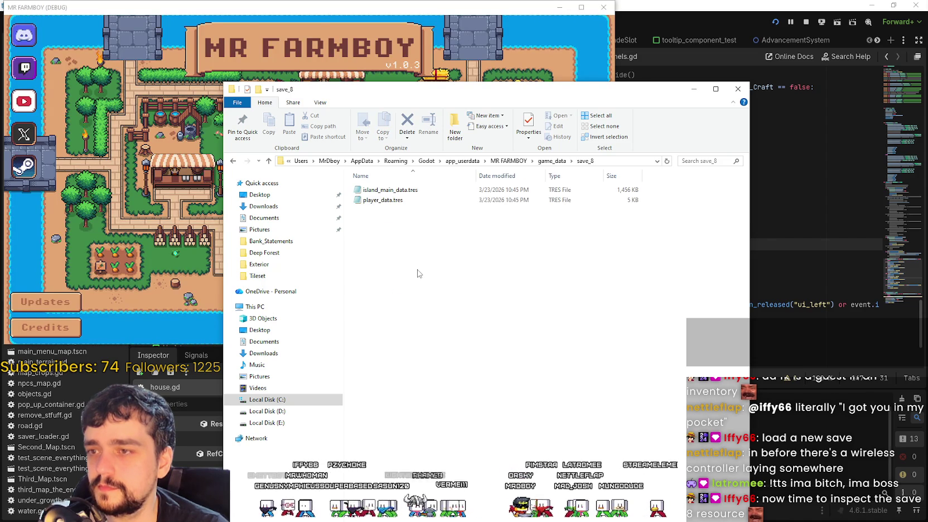
{"action": "left_click", "coordinate": [694, 91]}
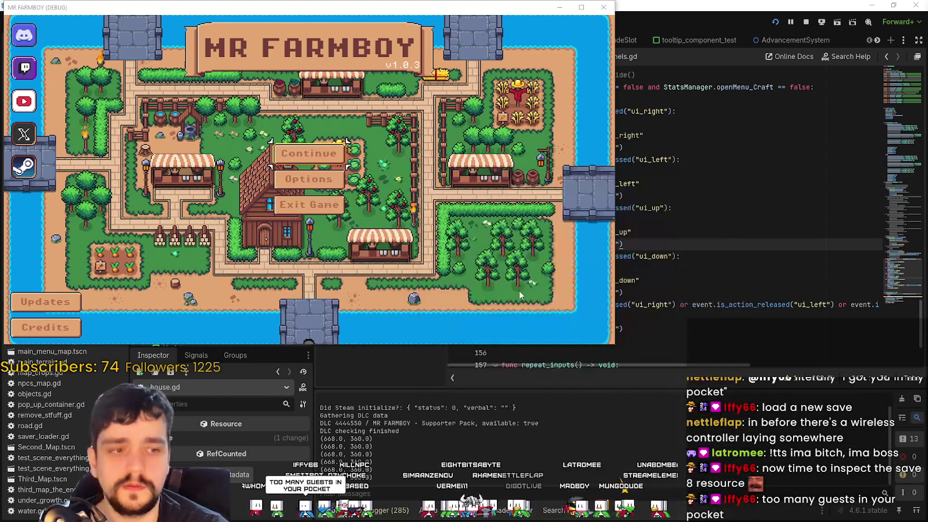
- Load Save 2 in MR FARMBOY, check its buildings stats, and quit the game
{"action": "left_click", "coordinate": [304, 166]}
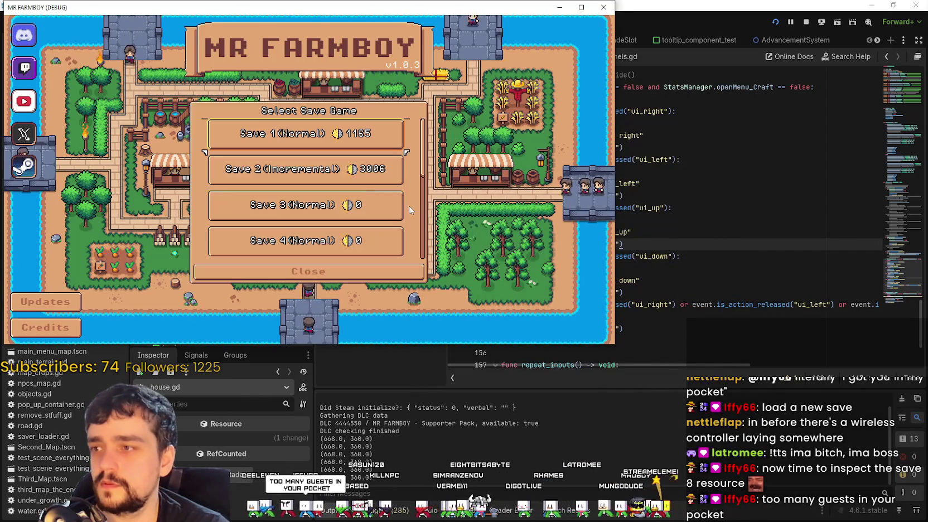
{"action": "left_click", "coordinate": [324, 170]}
{"action": "left_click", "coordinate": [282, 185]}
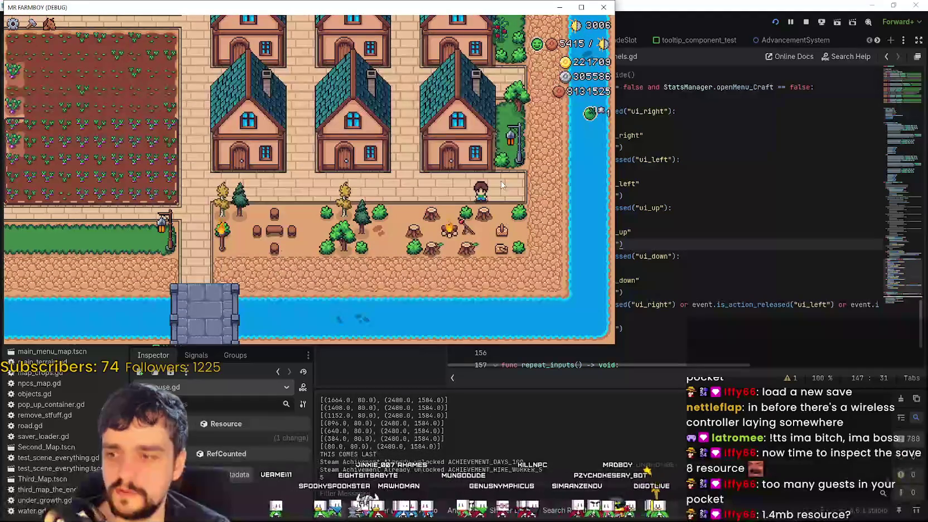
{"action": "key", "text": "Escape"}
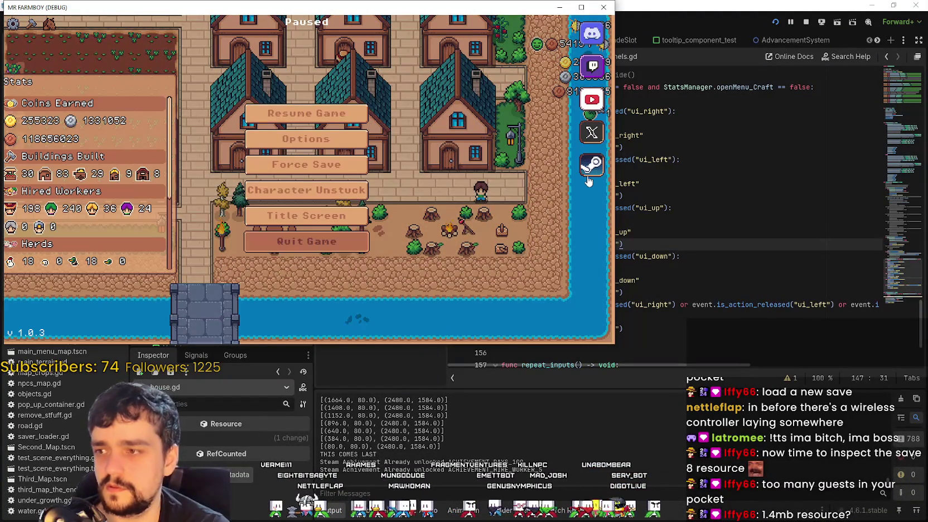
{"action": "key", "text": "Escape"}
{"action": "key", "text": "F8"}
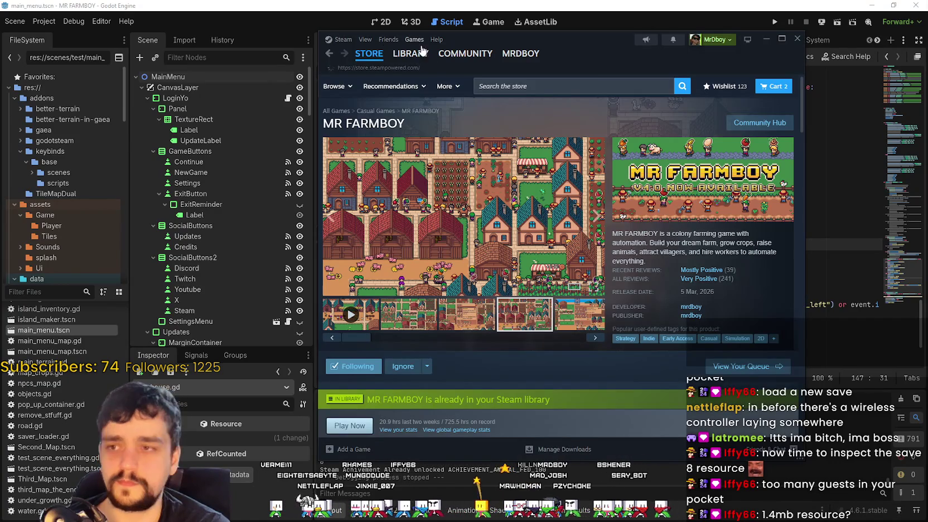
- Launch MR FARMBOY from the Steam library and minimize the save_8 folder window
{"action": "left_click", "coordinate": [410, 54]}
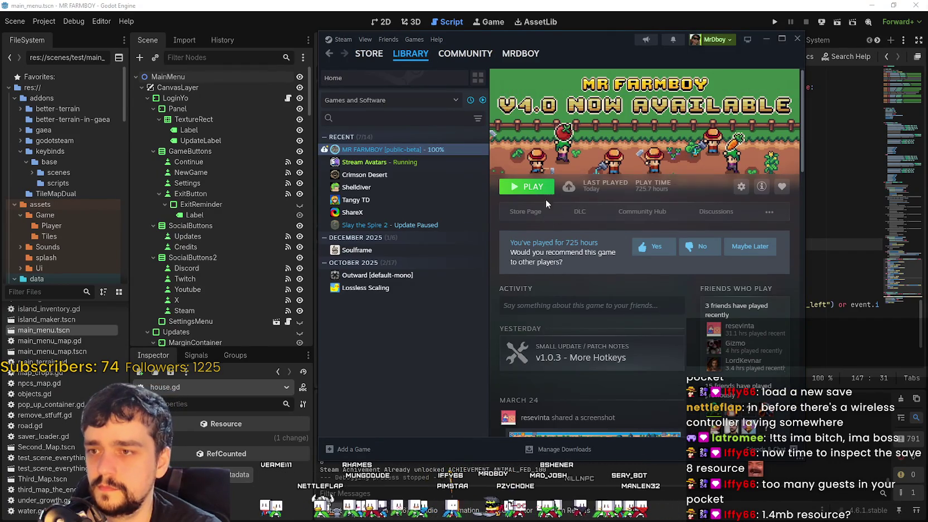
{"action": "left_click", "coordinate": [531, 189]}
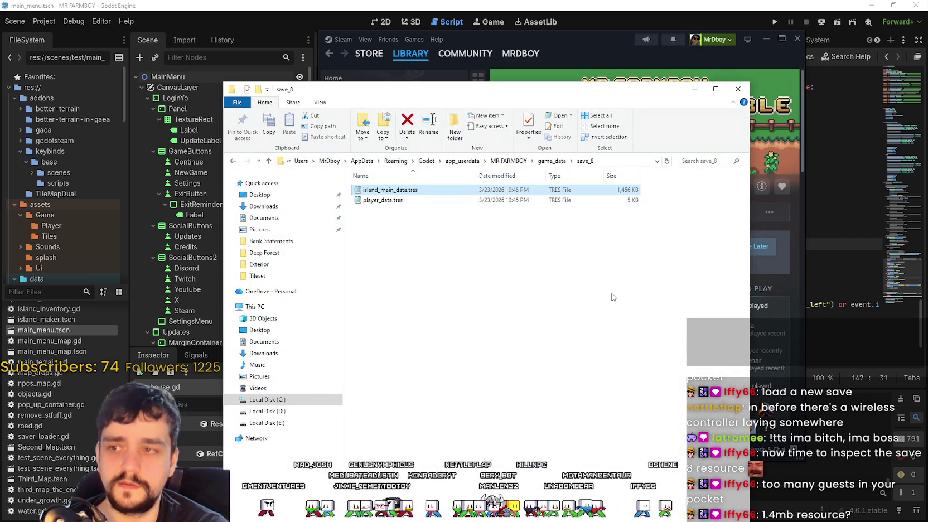
{"action": "left_click", "coordinate": [613, 297]}
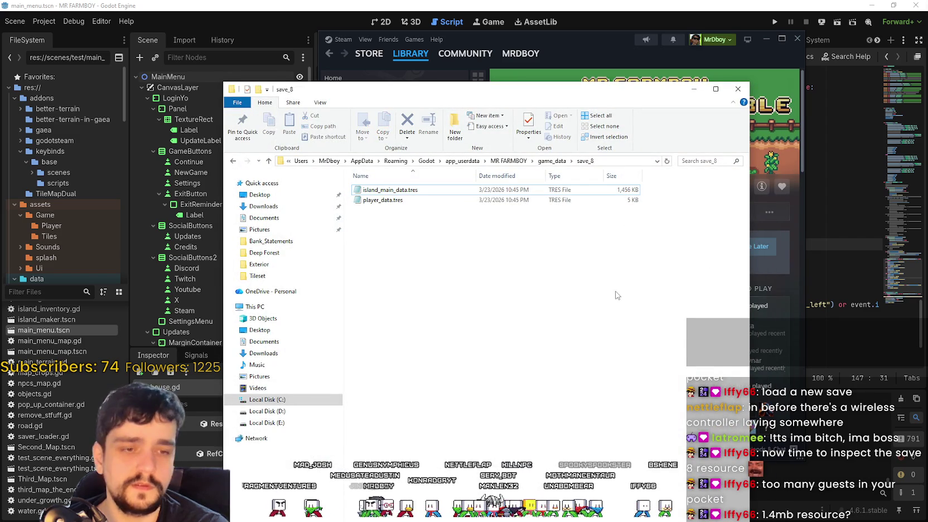
{"action": "left_click", "coordinate": [695, 90]}
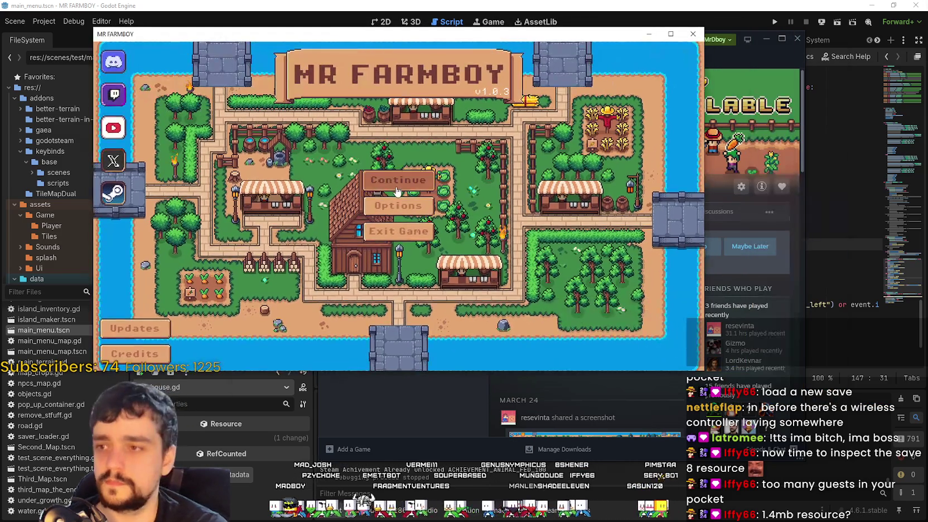
- Load a saved game in the Steam-launched MR FARMBOY, which hangs on Loading
{"action": "left_click", "coordinate": [391, 179]}
{"action": "scroll", "coordinate": [386, 239], "scroll_direction": "down", "scroll_amount": 3}
{"action": "left_click", "coordinate": [351, 212]}
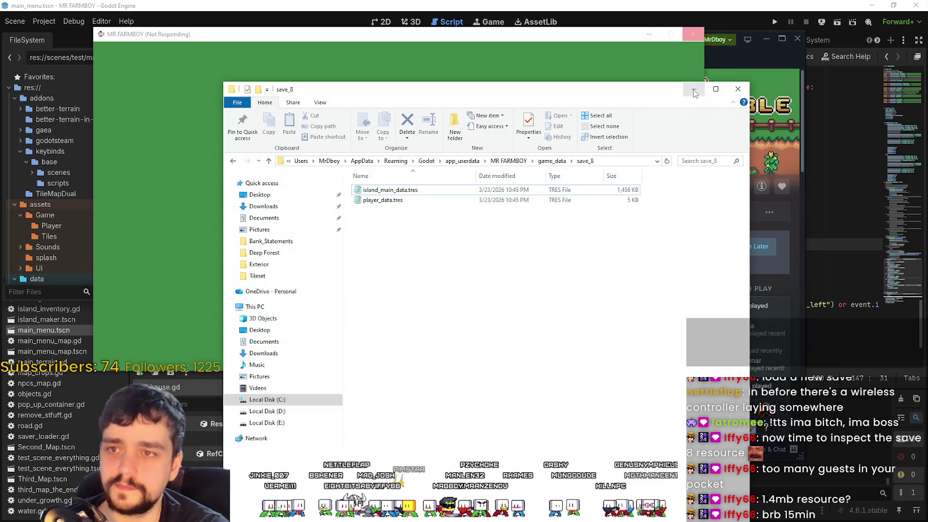
- Bring File Explorer back and go up from save_8 to the MR FARMBOY app_userdata folder
{"action": "left_click", "coordinate": [695, 93]}
{"action": "key", "text": "alt+Tab"}
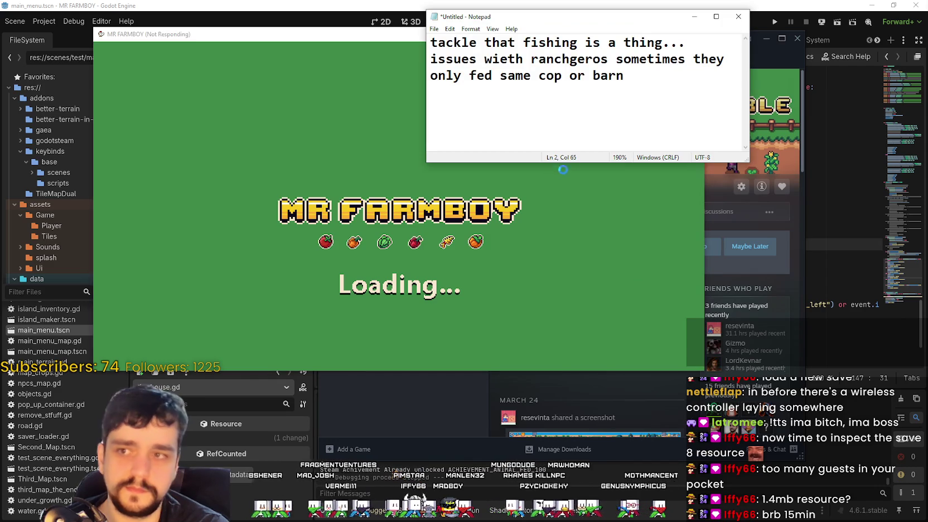
{"action": "left_click", "coordinate": [694, 17]}
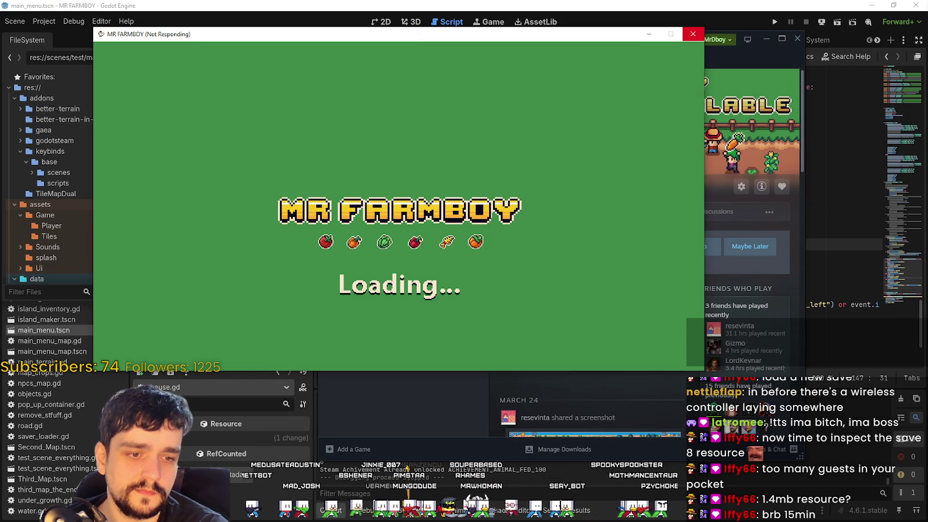
{"action": "key", "text": "alt+Tab"}
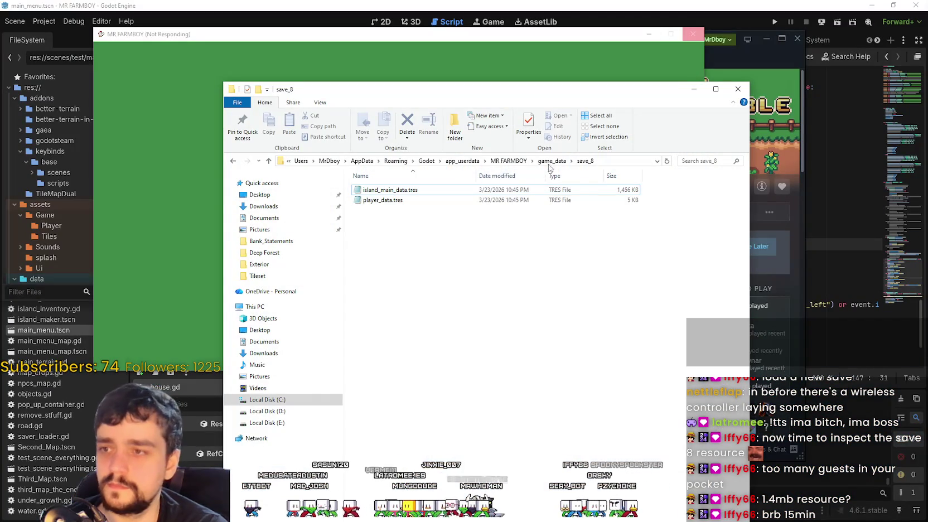
{"action": "key", "text": "alt+Up"}
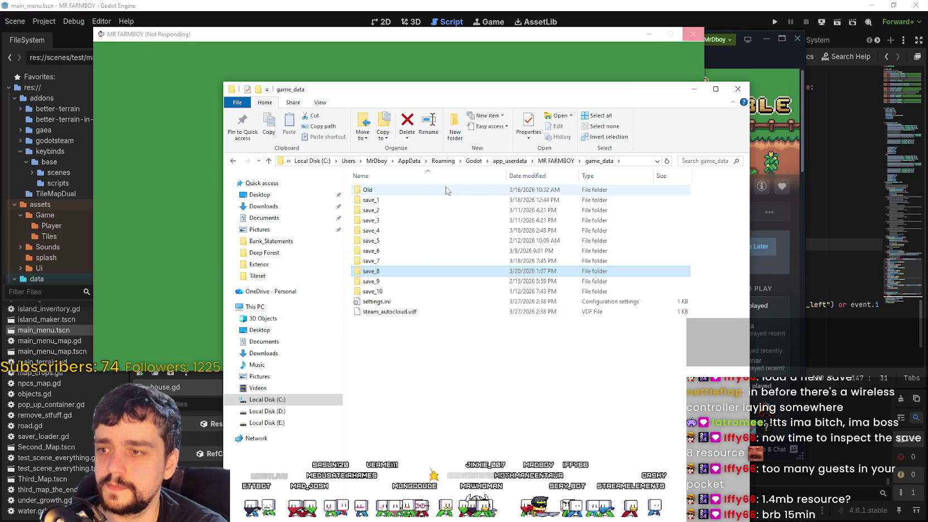
{"action": "left_click", "coordinate": [558, 160]}
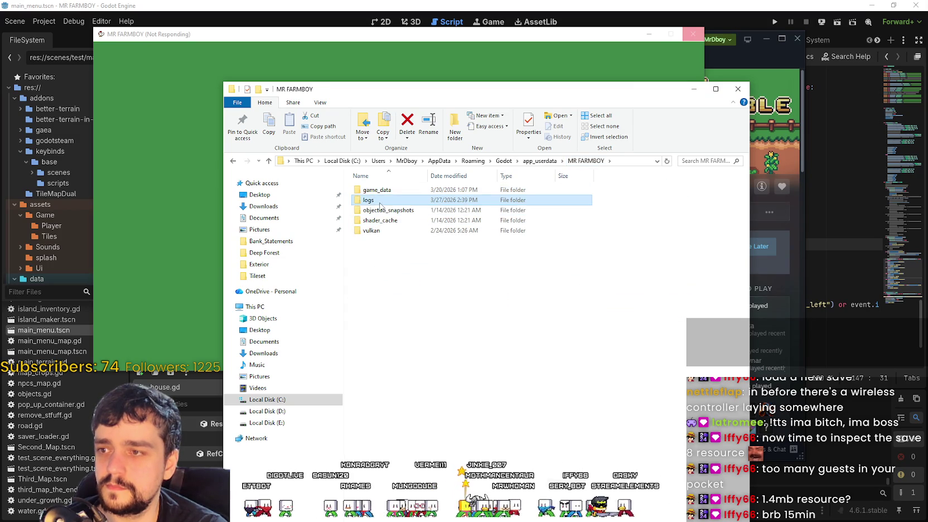
- Open logs > godot.log in Notepad, read down to the achievement lines, and close it
{"action": "double_click", "coordinate": [377, 202]}
{"action": "double_click", "coordinate": [375, 191]}
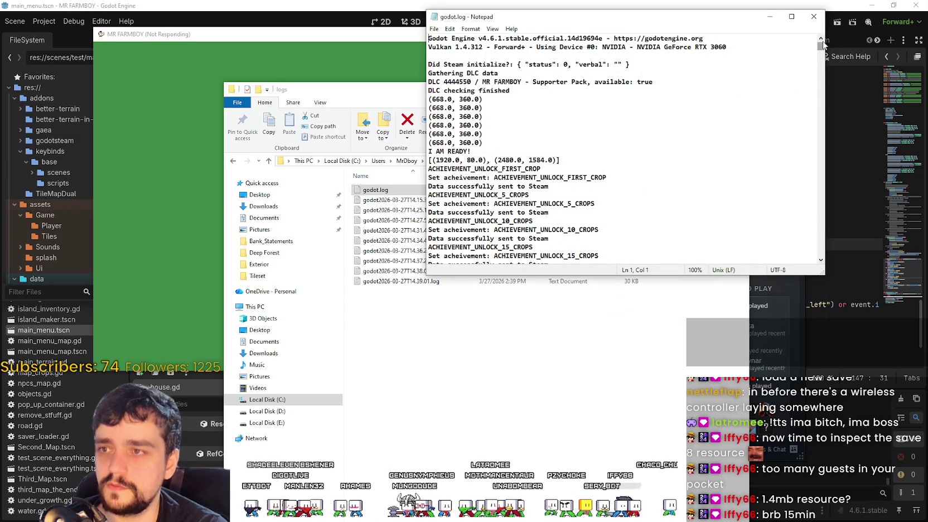
{"action": "left_click_drag", "start_coordinate": [823, 45], "coordinate": [827, 260]}
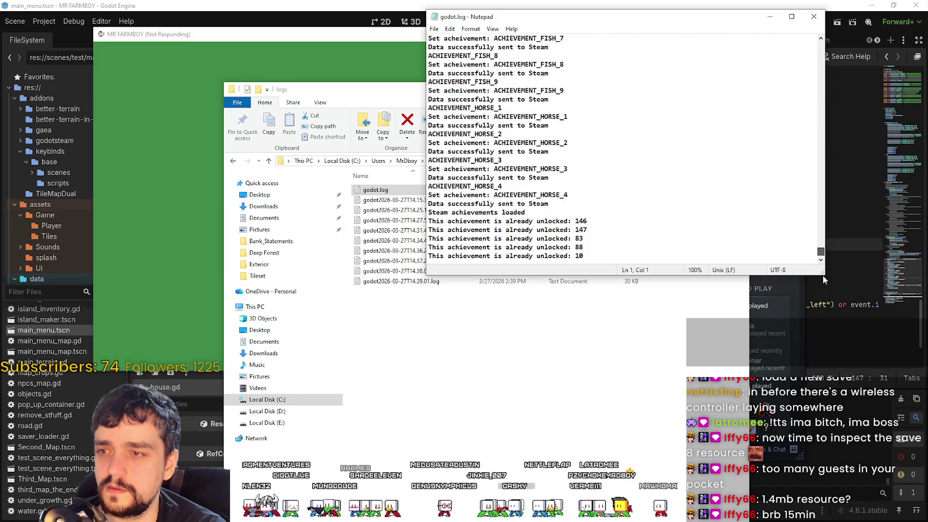
{"action": "left_click_drag", "start_coordinate": [820, 252], "coordinate": [821, 45]}
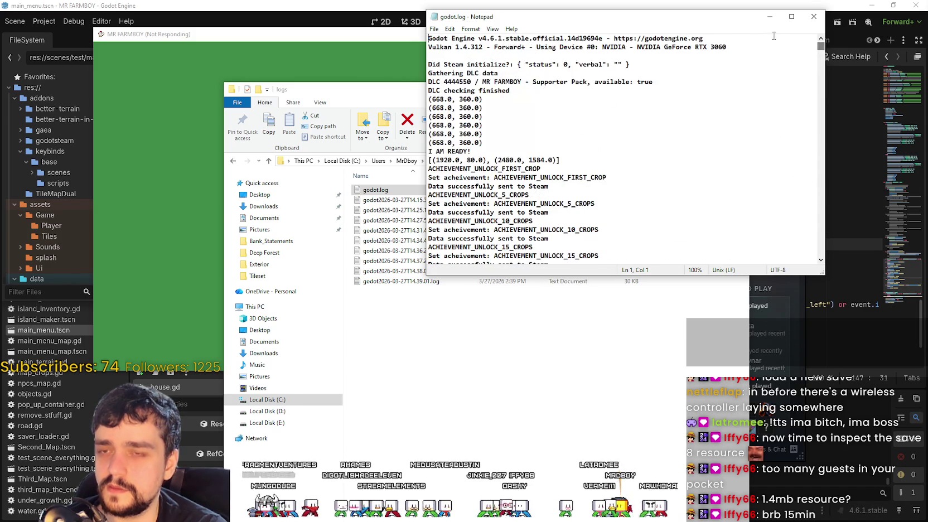
{"action": "left_click", "coordinate": [813, 15]}
- Bring up Task Manager to see MR FARMBOY not responding
{"action": "left_click", "coordinate": [405, 201]}
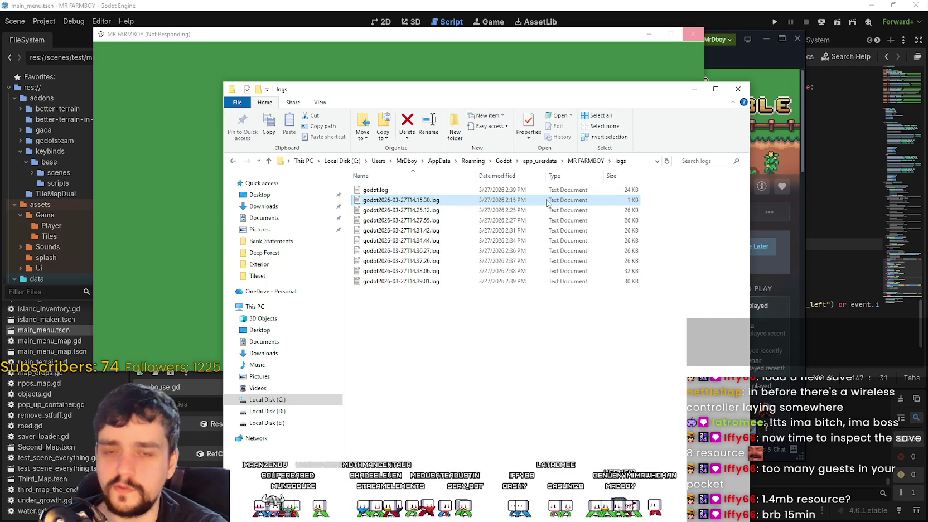
{"action": "left_click", "coordinate": [586, 358]}
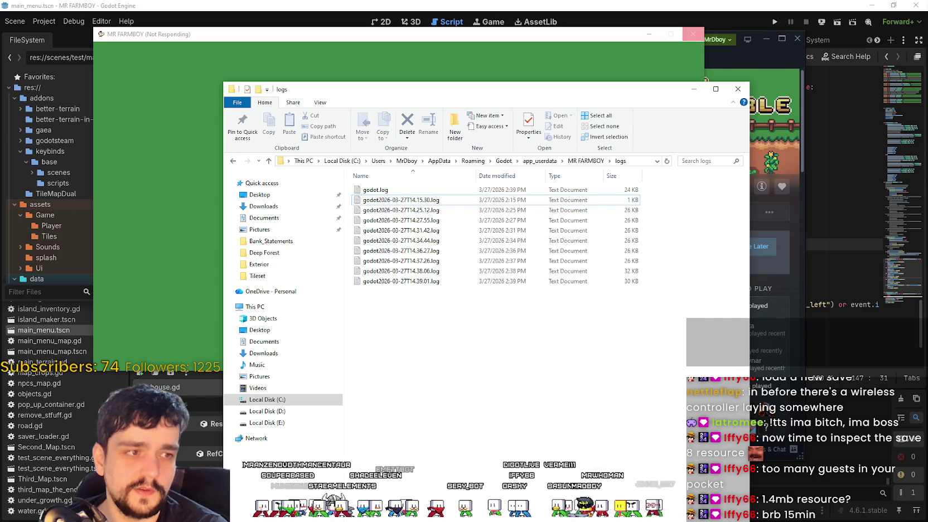
{"action": "key", "text": "ctrl+shift+Escape"}
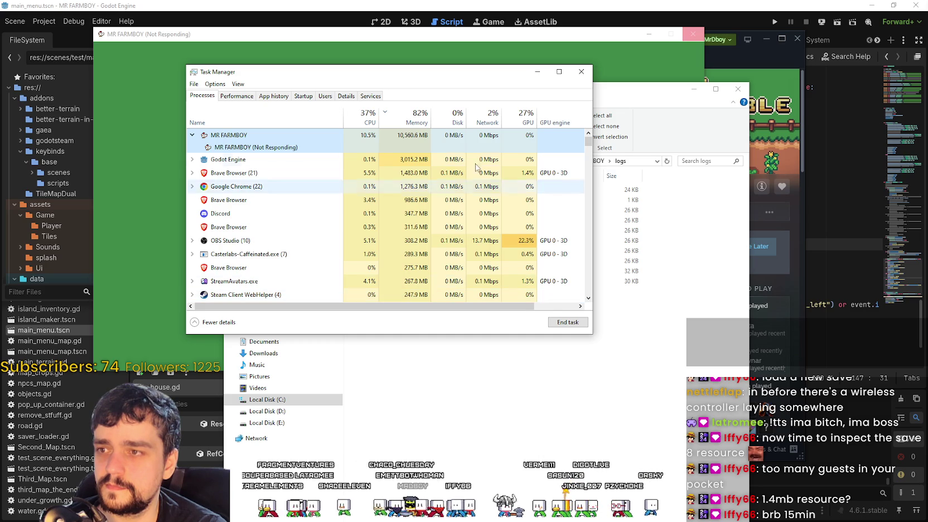
- Stop the frozen MR FARMBOY from Steam and confirm the exit
{"action": "left_click", "coordinate": [735, 57]}
{"action": "left_click", "coordinate": [527, 185]}
{"action": "left_click", "coordinate": [546, 269]}
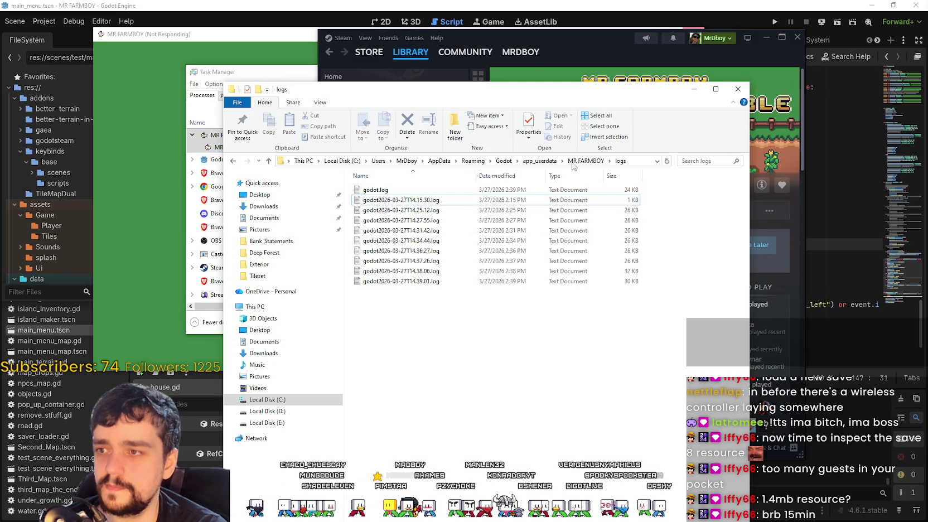
- Open save_8's island_main_data.tres in Notepad and scroll through its IslandInventory data
{"action": "left_click", "coordinate": [580, 161]}
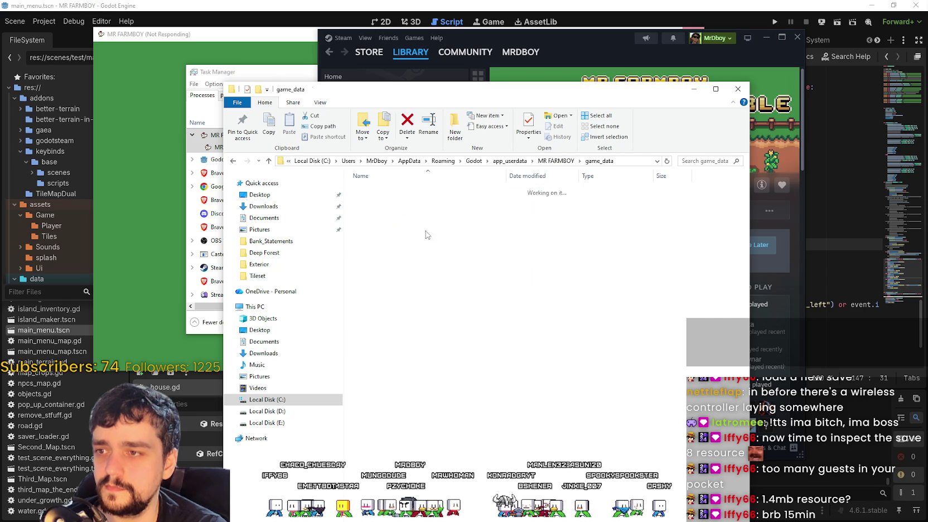
{"action": "double_click", "coordinate": [373, 191]}
{"action": "double_click", "coordinate": [368, 272]}
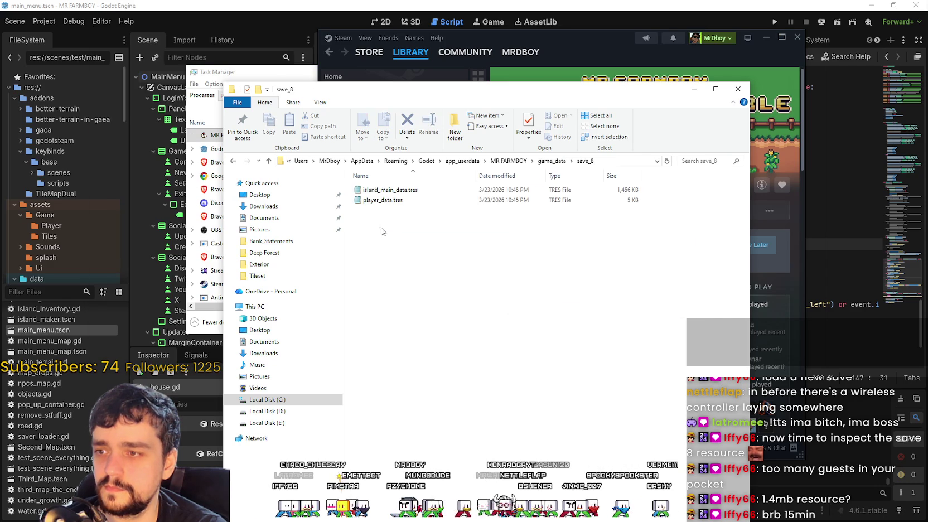
{"action": "double_click", "coordinate": [372, 190]}
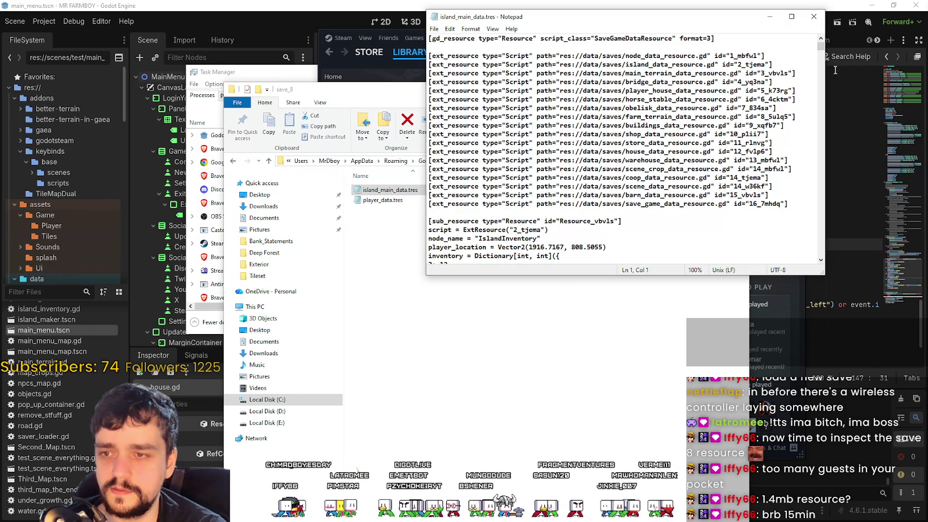
{"action": "mouse_move", "coordinate": [821, 45]}
{"action": "left_mouse_down"}
{"action": "mouse_move", "coordinate": [821, 54]}
{"action": "mouse_move", "coordinate": [821, 43]}
{"action": "left_mouse_up"}
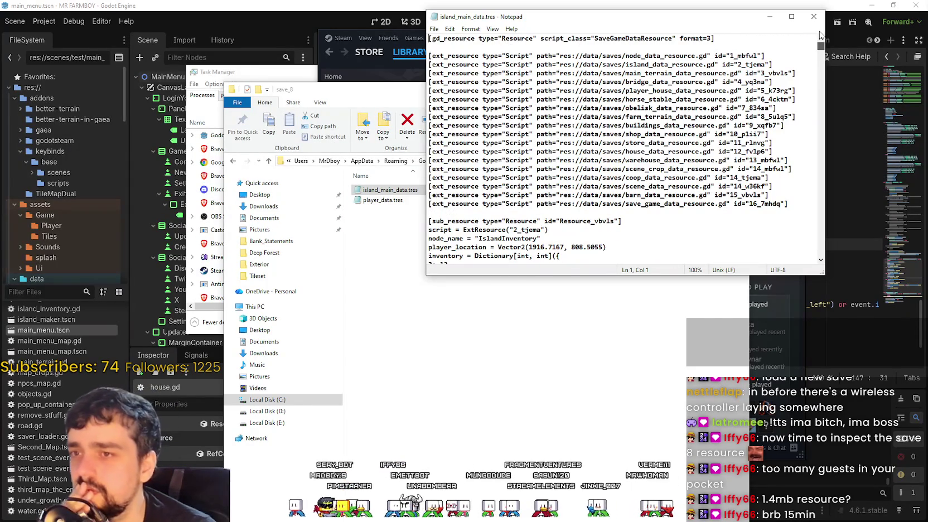
{"action": "mouse_move", "coordinate": [821, 46]}
{"action": "left_mouse_down"}
{"action": "mouse_move", "coordinate": [787, 187]}
{"action": "mouse_move", "coordinate": [802, 261]}
{"action": "mouse_move", "coordinate": [803, 248]}
{"action": "left_mouse_up"}
{"action": "scroll", "coordinate": [709, 202], "scroll_direction": "down", "scroll_amount": 8}
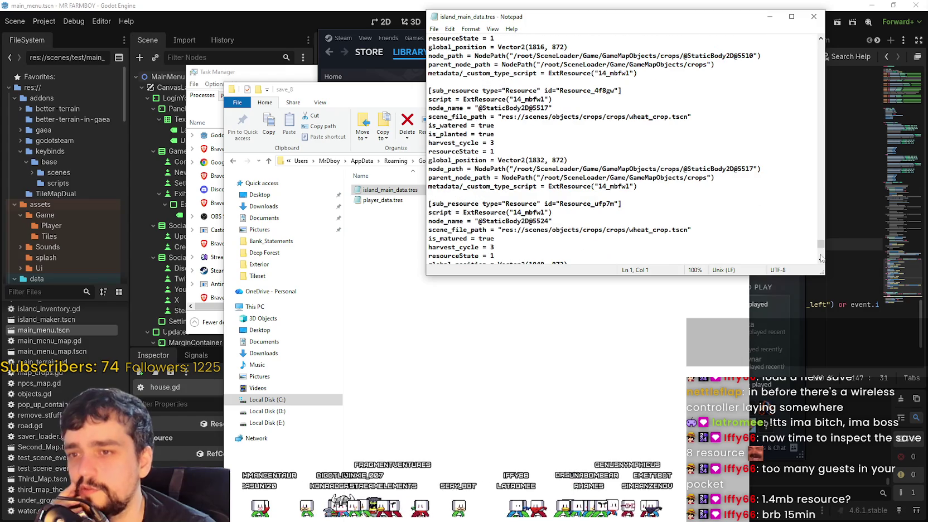
{"action": "left_click_drag", "start_coordinate": [823, 247], "coordinate": [816, 74]}
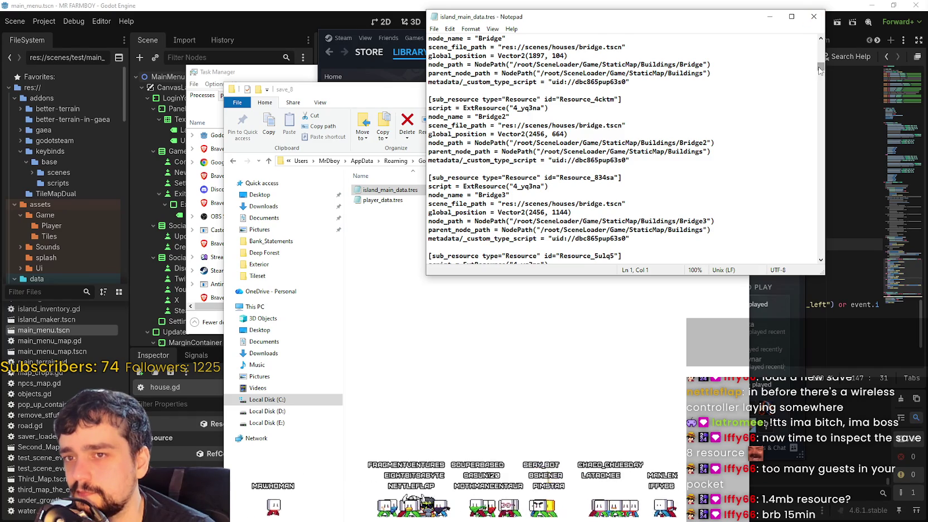
{"action": "left_click_drag", "start_coordinate": [820, 70], "coordinate": [822, 36]}
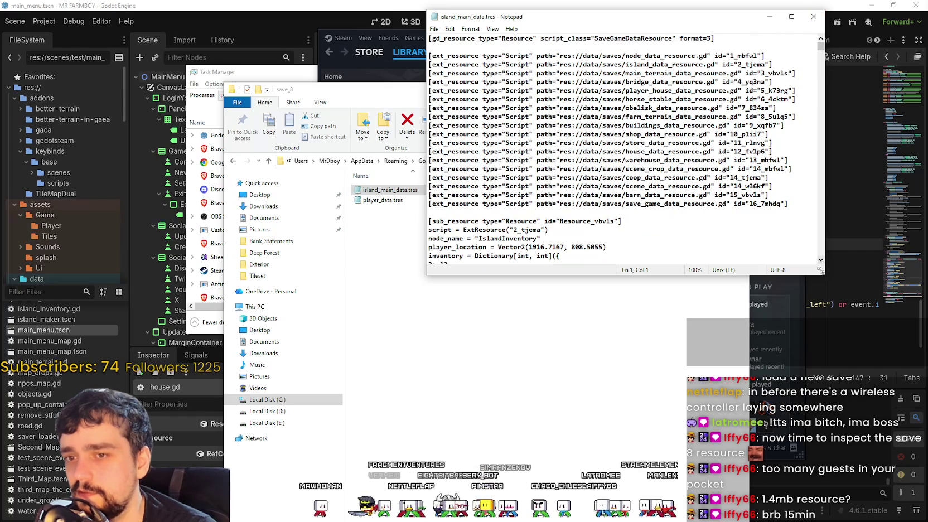
{"action": "left_click_drag", "start_coordinate": [824, 274], "coordinate": [823, 275]}
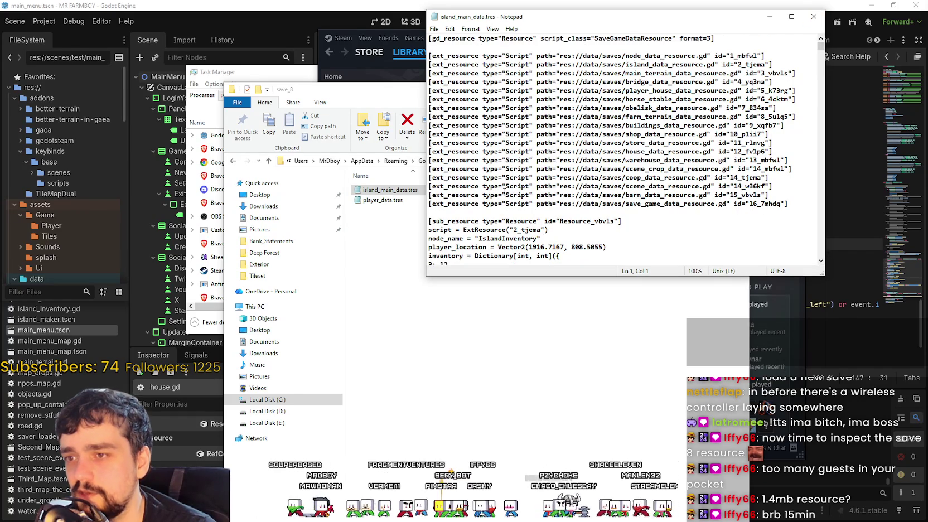
{"action": "scroll", "coordinate": [570, 216], "scroll_direction": "down", "scroll_amount": 4}
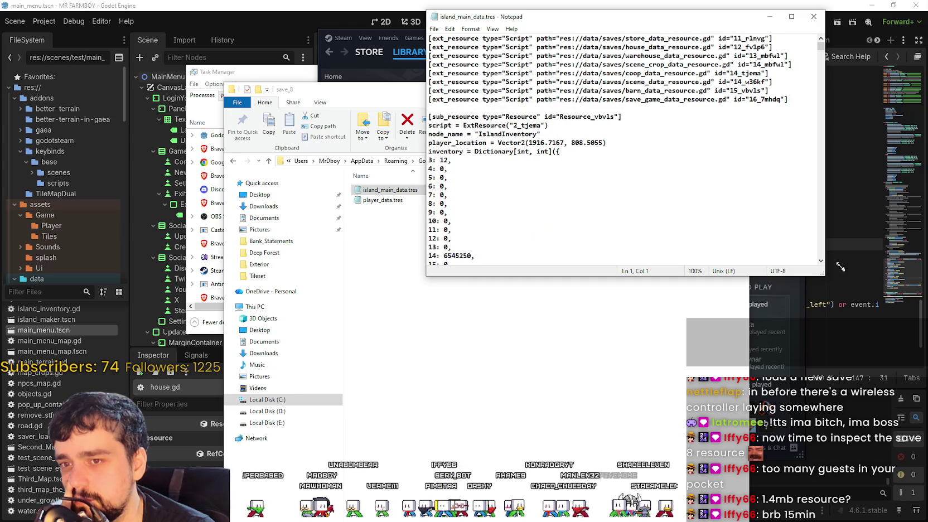
{"action": "left_click_drag", "start_coordinate": [825, 141], "coordinate": [820, 117]}
{"action": "left_click_drag", "start_coordinate": [851, 47], "coordinate": [888, 52]}
{"action": "scroll", "coordinate": [597, 203], "scroll_direction": "down", "scroll_amount": 5}
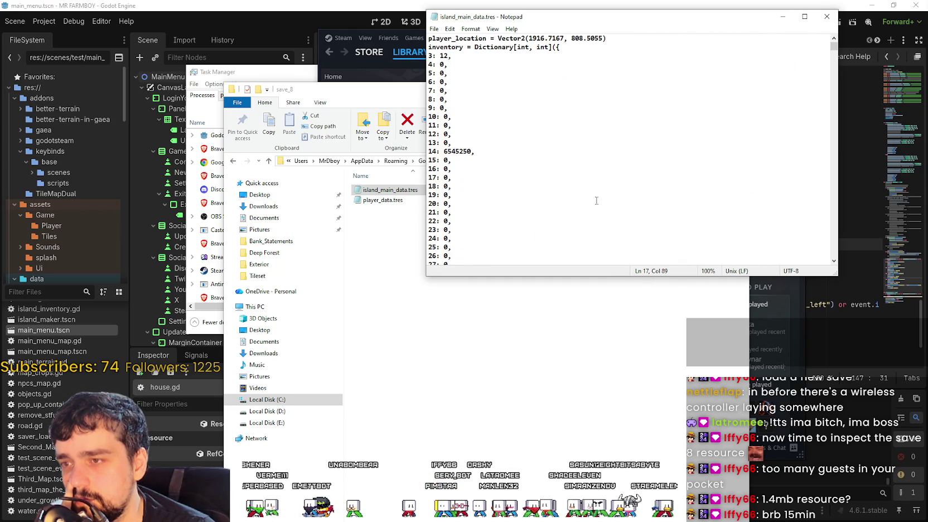
{"action": "scroll", "coordinate": [572, 174], "scroll_direction": "up", "scroll_amount": 2}
{"action": "scroll", "coordinate": [602, 168], "scroll_direction": "down", "scroll_amount": 4}
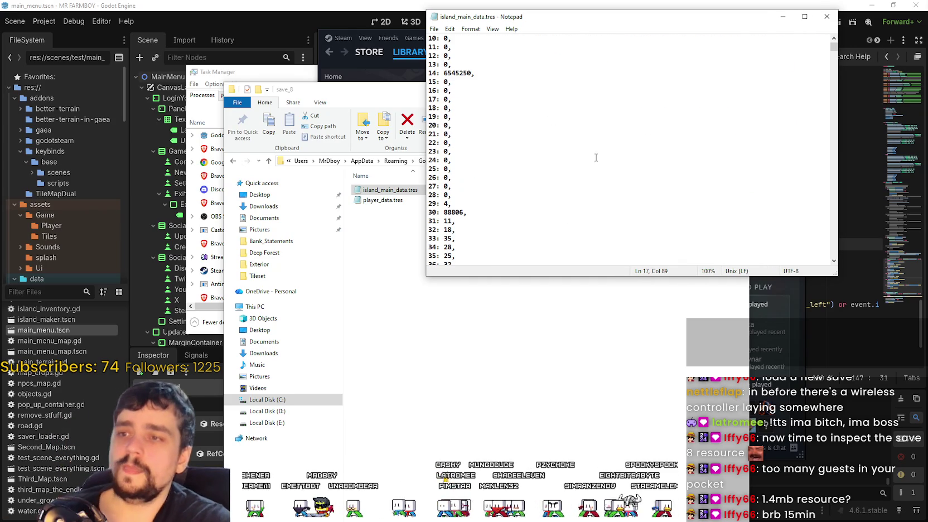
{"action": "scroll", "coordinate": [558, 149], "scroll_direction": "up", "scroll_amount": 6}
{"action": "scroll", "coordinate": [553, 168], "scroll_direction": "down", "scroll_amount": 20}
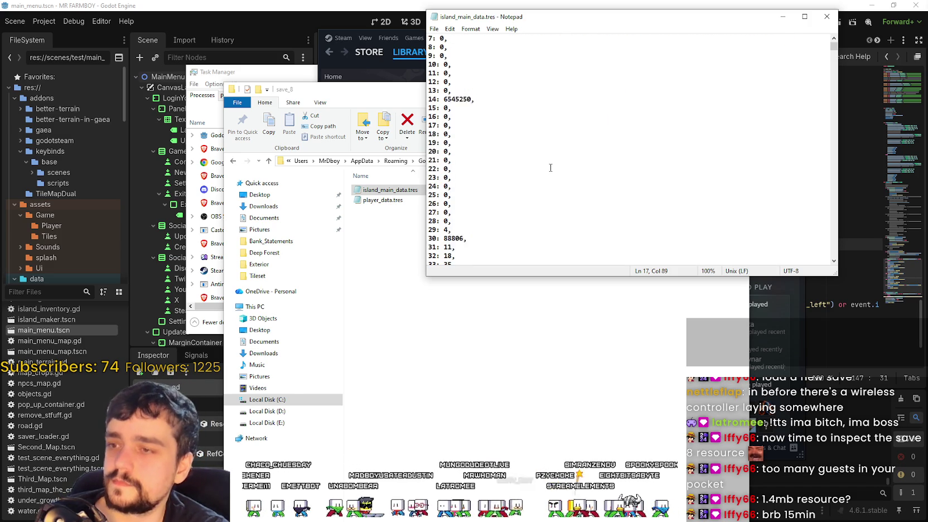
{"action": "scroll", "coordinate": [549, 167], "scroll_direction": "down", "scroll_amount": 6}
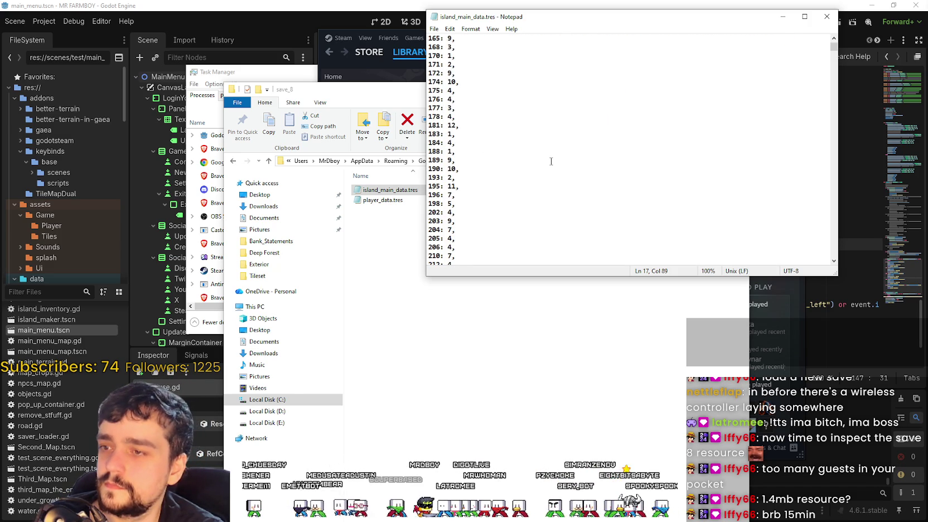
{"action": "scroll", "coordinate": [547, 215], "scroll_direction": "down", "scroll_amount": 10}
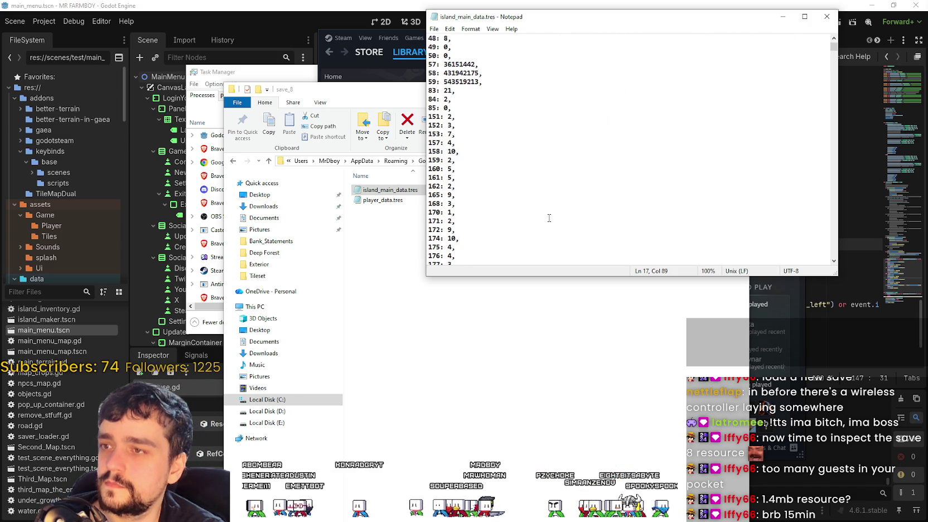
{"action": "scroll", "coordinate": [536, 201], "scroll_direction": "up", "scroll_amount": 3}
{"action": "scroll", "coordinate": [485, 167], "scroll_direction": "down", "scroll_amount": 15}
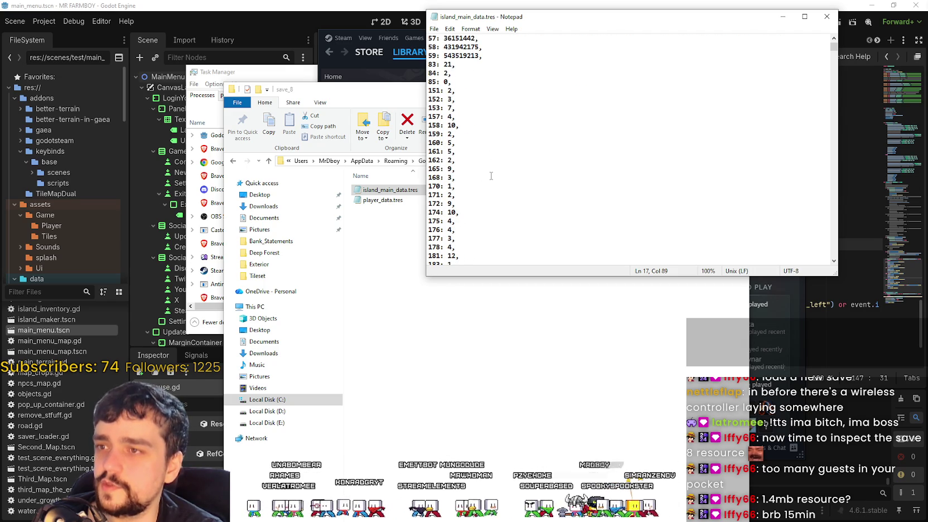
{"action": "scroll", "coordinate": [493, 174], "scroll_direction": "down", "scroll_amount": 15}
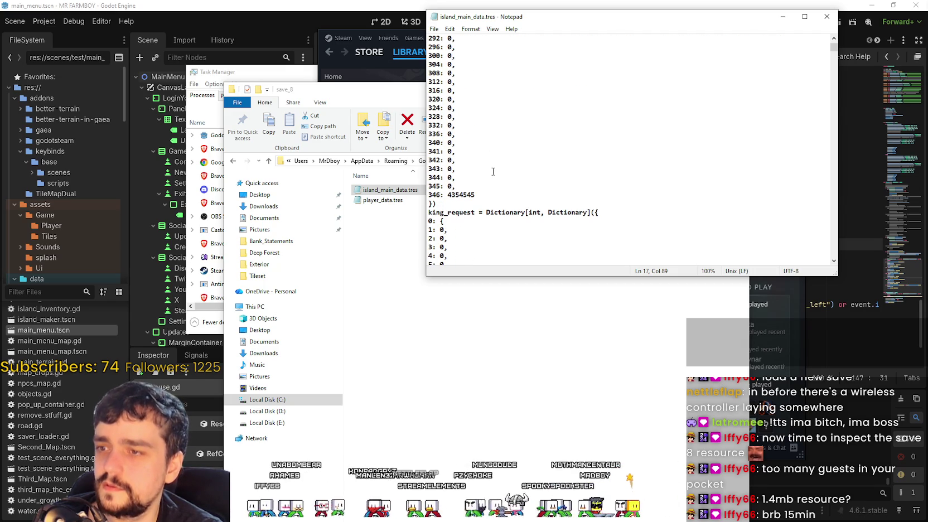
{"action": "scroll", "coordinate": [494, 171], "scroll_direction": "down", "scroll_amount": 4}
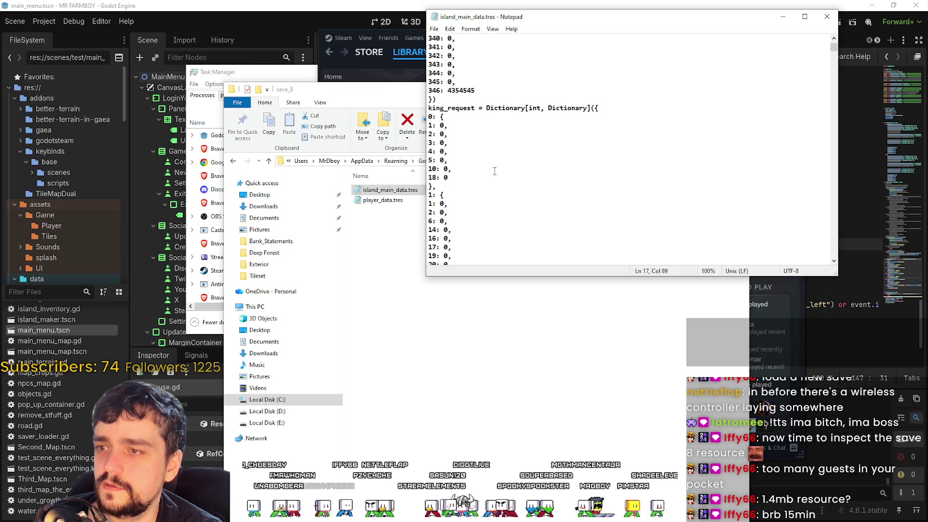
{"action": "scroll", "coordinate": [494, 171], "scroll_direction": "down", "scroll_amount": 6}
{"action": "scroll", "coordinate": [495, 172], "scroll_direction": "down", "scroll_amount": 5}
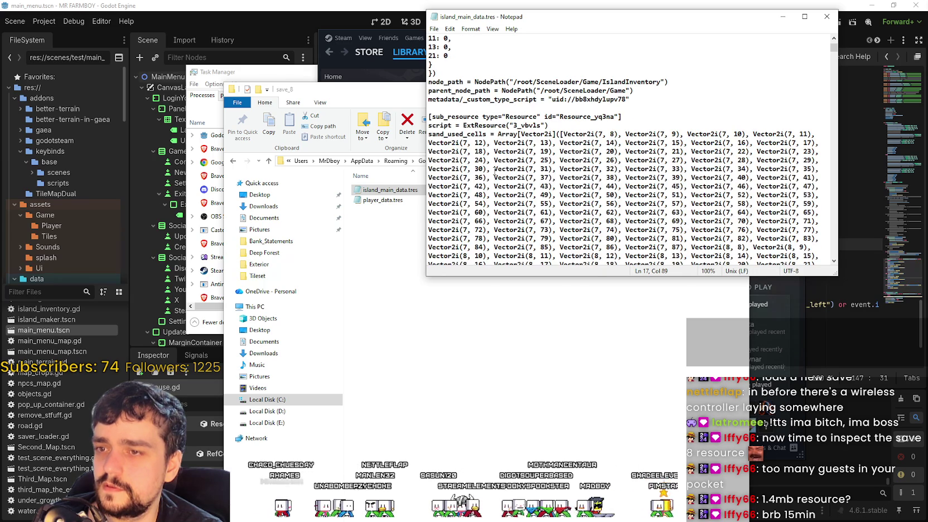
{"action": "left_click_drag", "start_coordinate": [507, 125], "coordinate": [576, 177]}
{"action": "left_click", "coordinate": [550, 123]}
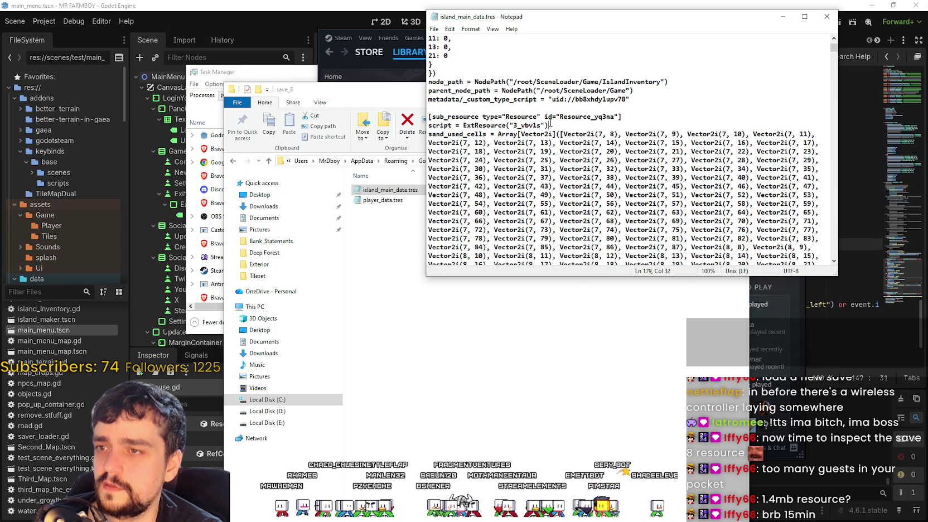
{"action": "mouse_move", "coordinate": [617, 79]}
{"action": "left_mouse_down"}
{"action": "mouse_move", "coordinate": [655, 118]}
{"action": "mouse_move", "coordinate": [652, 137]}
{"action": "left_mouse_up"}
{"action": "left_click", "coordinate": [648, 120]}
{"action": "scroll", "coordinate": [579, 147], "scroll_direction": "down", "scroll_amount": 8}
{"action": "scroll", "coordinate": [578, 148], "scroll_direction": "down", "scroll_amount": 18}
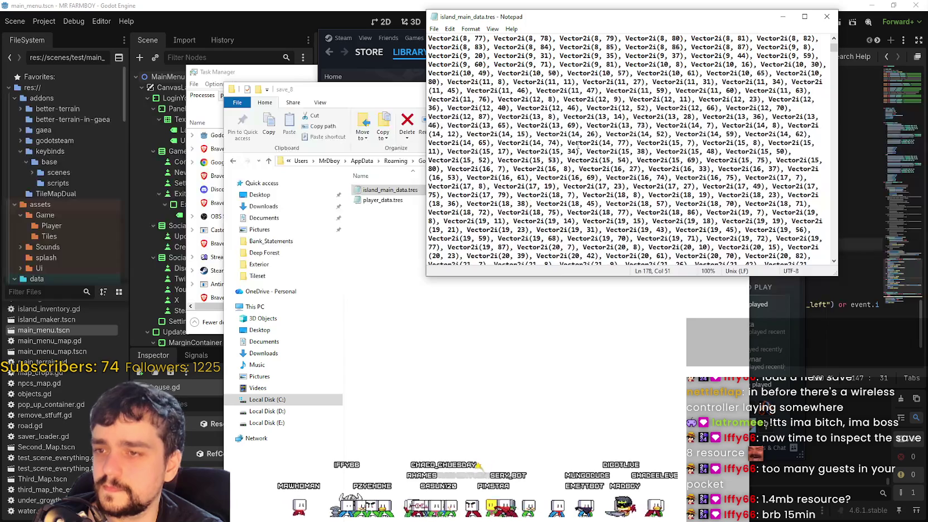
{"action": "scroll", "coordinate": [582, 181], "scroll_direction": "down", "scroll_amount": 15}
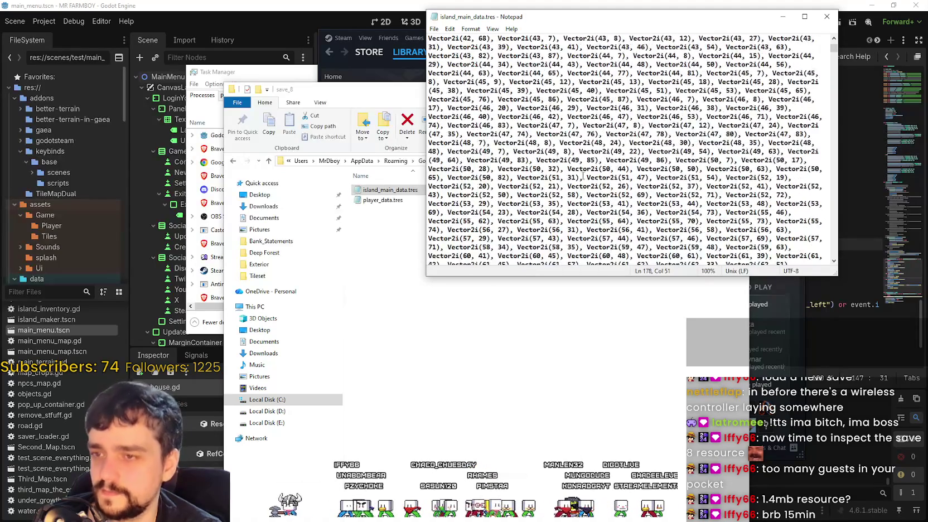
{"action": "left_click_drag", "start_coordinate": [834, 48], "coordinate": [836, 67]}
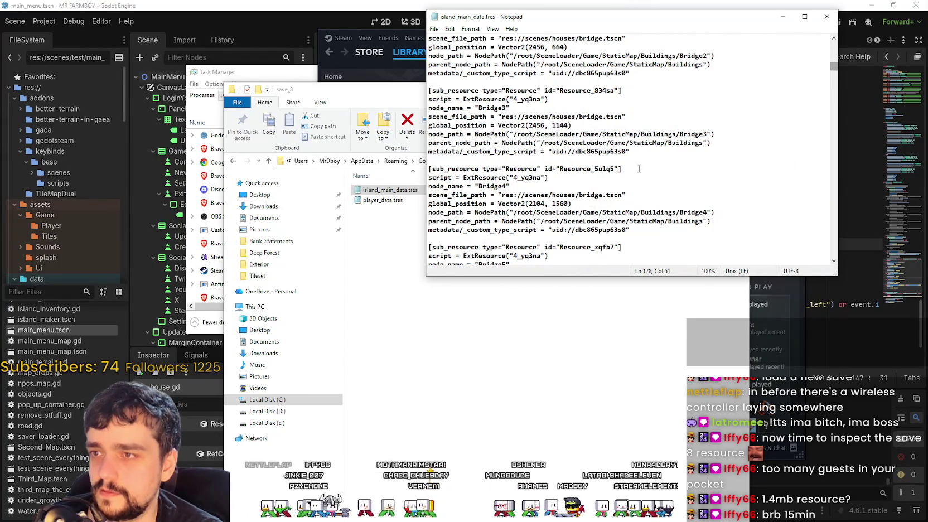
{"action": "scroll", "coordinate": [656, 154], "scroll_direction": "up", "scroll_amount": 8}
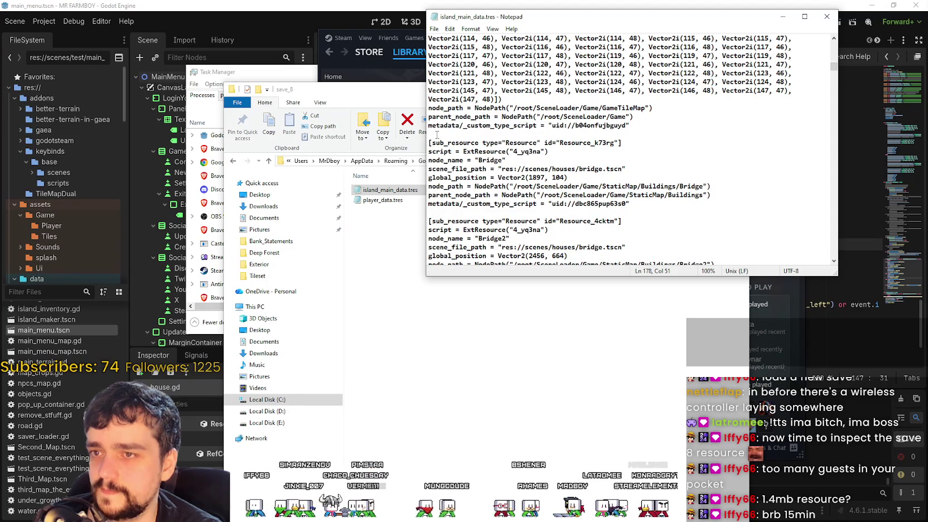
{"action": "scroll", "coordinate": [509, 128], "scroll_direction": "up", "scroll_amount": 1}
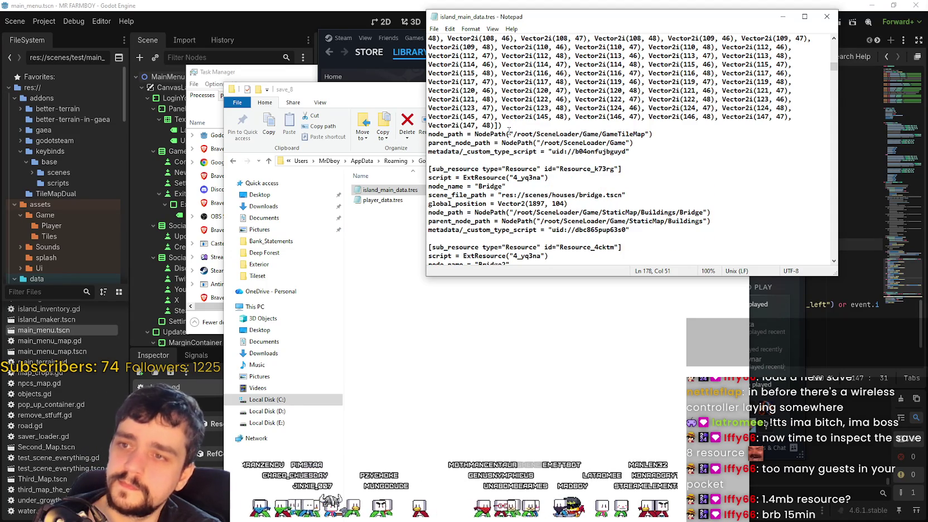
{"action": "scroll", "coordinate": [521, 200], "scroll_direction": "down", "scroll_amount": 2}
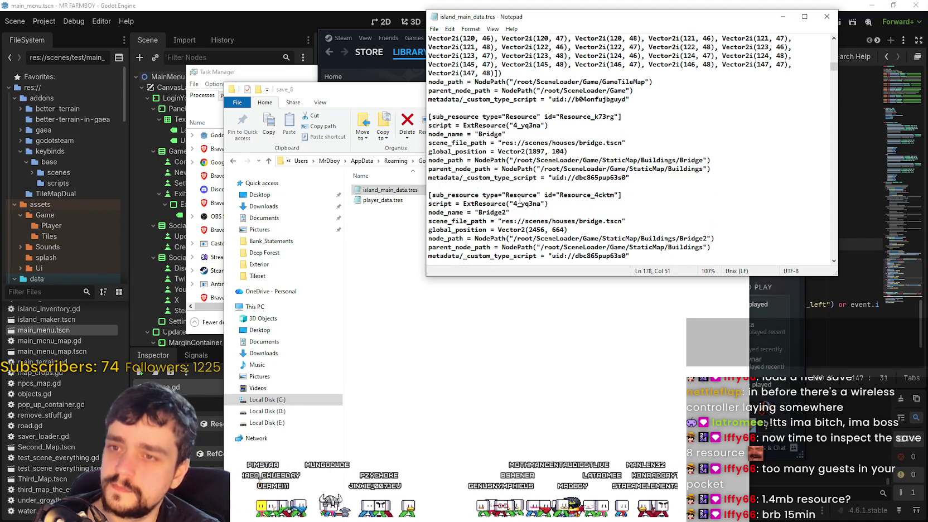
{"action": "scroll", "coordinate": [520, 199], "scroll_direction": "down", "scroll_amount": 10}
{"action": "scroll", "coordinate": [519, 195], "scroll_direction": "down", "scroll_amount": 15}
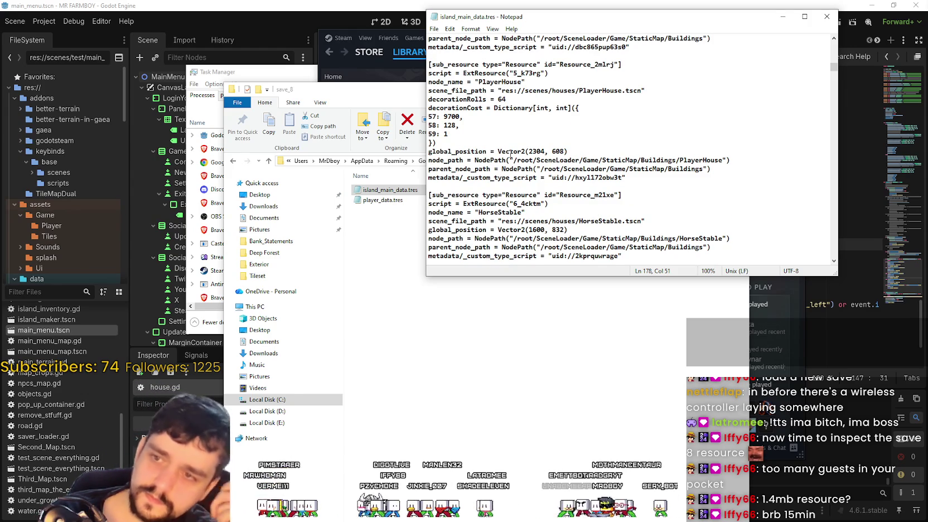
{"action": "scroll", "coordinate": [563, 191], "scroll_direction": "down", "scroll_amount": 4}
{"action": "scroll", "coordinate": [560, 183], "scroll_direction": "down", "scroll_amount": 15}
{"action": "left_click_drag", "start_coordinate": [834, 71], "coordinate": [834, 184]}
- Copy and paste island_main_data.tres in save_8 to make a backup copy
{"action": "left_click", "coordinate": [410, 194]}
{"action": "right_click", "coordinate": [411, 194]}
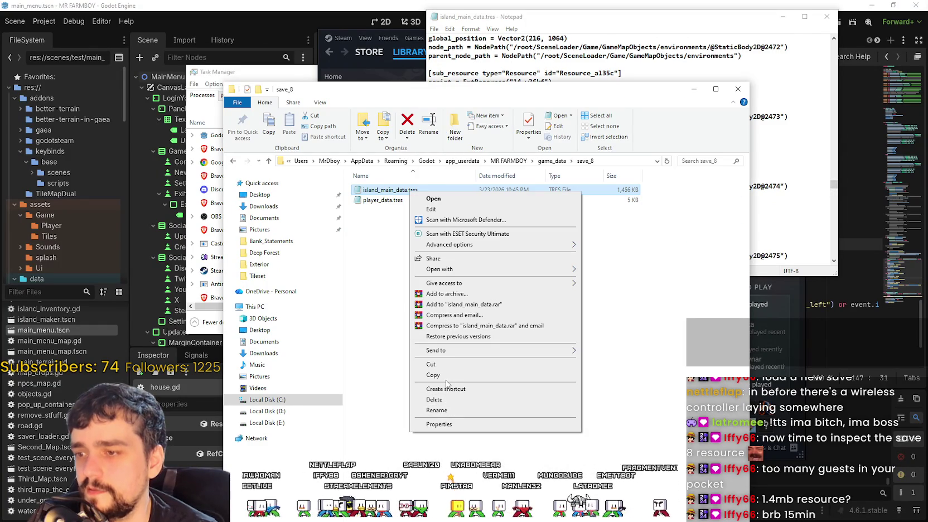
{"action": "left_click", "coordinate": [445, 382]}
{"action": "left_click", "coordinate": [402, 283]}
{"action": "left_click", "coordinate": [435, 346]}
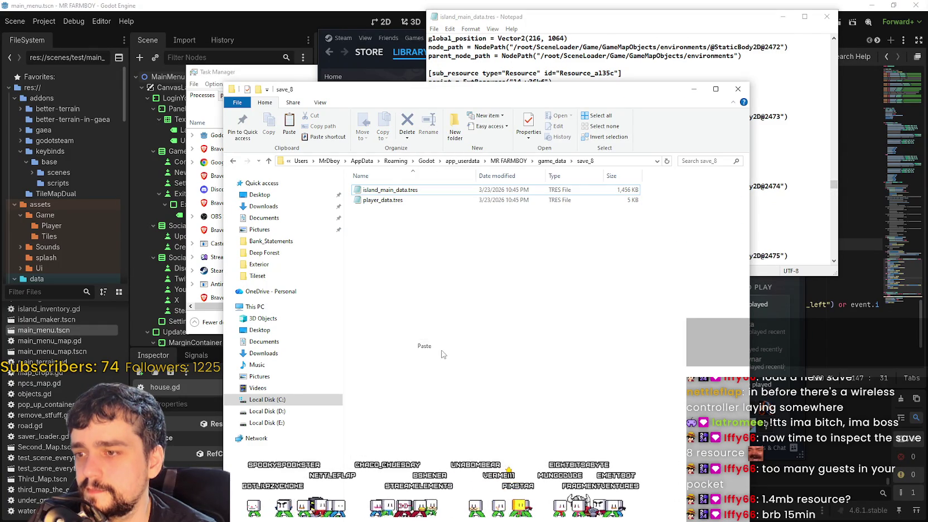
{"action": "left_click", "coordinate": [673, 23]}
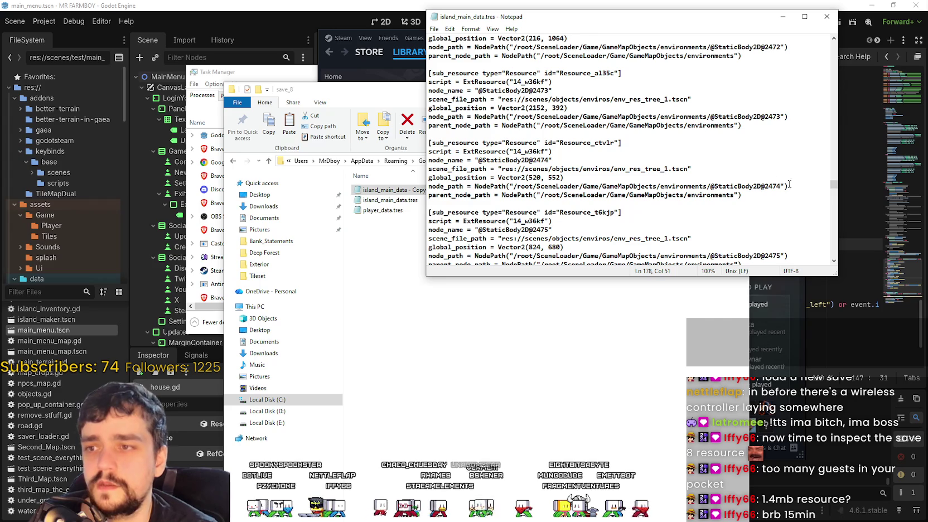
- Search the save file in Notepad for 'house' and dismiss the not-found message
{"action": "left_click", "coordinate": [770, 162]}
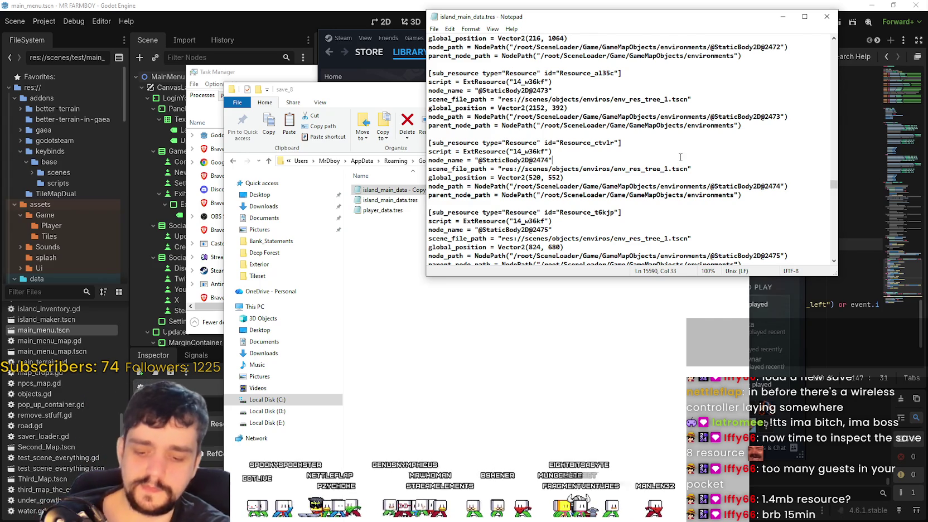
{"action": "key", "text": "ctrl+f"}
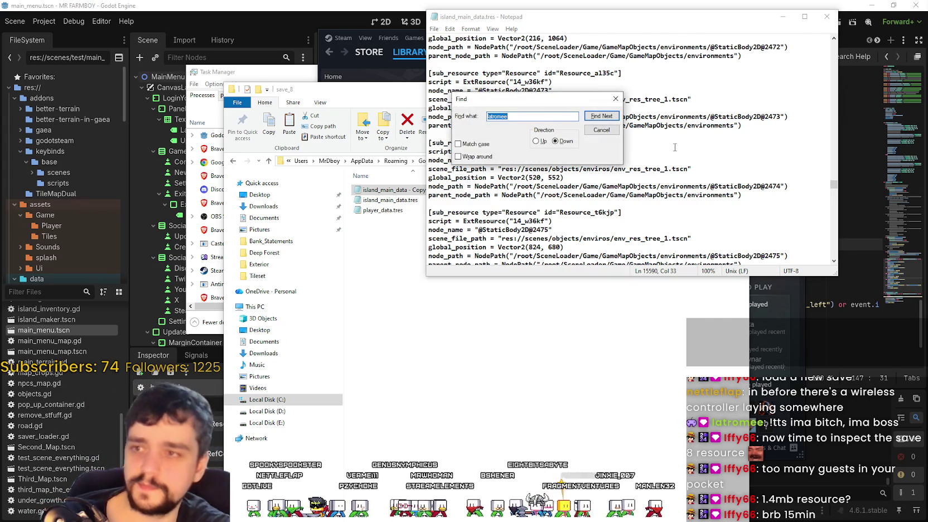
{"action": "type", "text": "n"}
{"action": "left_click", "coordinate": [601, 116]}
{"action": "left_click", "coordinate": [490, 304]}
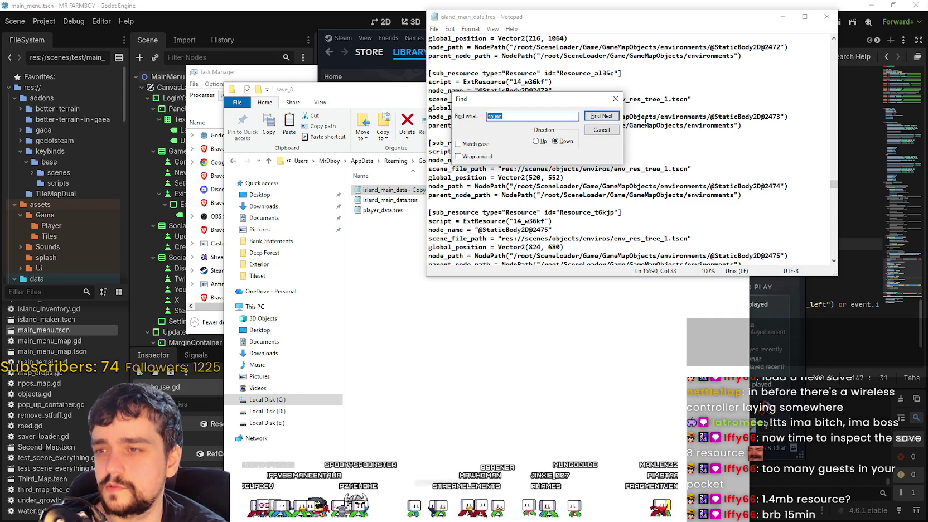
{"action": "left_click", "coordinate": [616, 98]}
- Scroll through the save file's building inventory entries
{"action": "scroll", "coordinate": [791, 147], "scroll_direction": "down", "scroll_amount": 3}
{"action": "left_click_drag", "start_coordinate": [833, 184], "coordinate": [825, 245]}
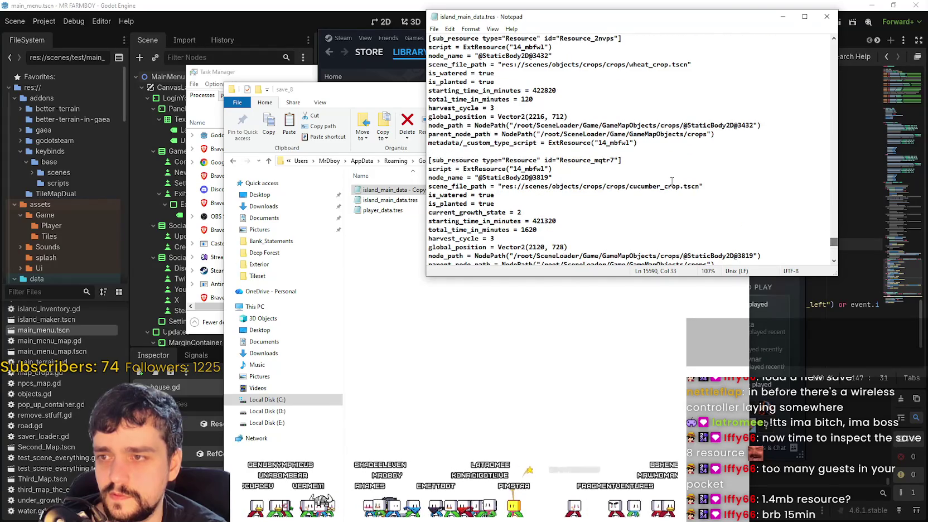
{"action": "scroll", "coordinate": [668, 161], "scroll_direction": "up", "scroll_amount": 9}
{"action": "scroll", "coordinate": [667, 162], "scroll_direction": "up", "scroll_amount": 2}
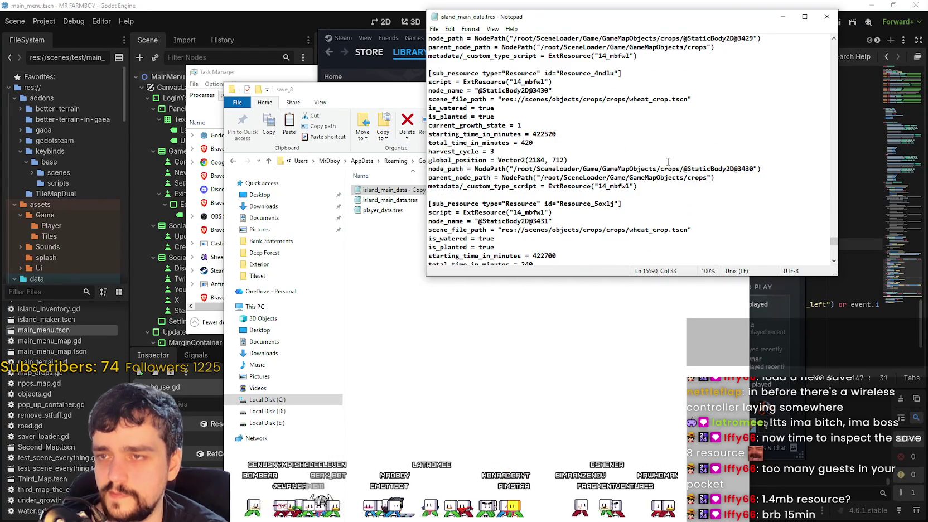
{"action": "scroll", "coordinate": [666, 159], "scroll_direction": "down", "scroll_amount": 10}
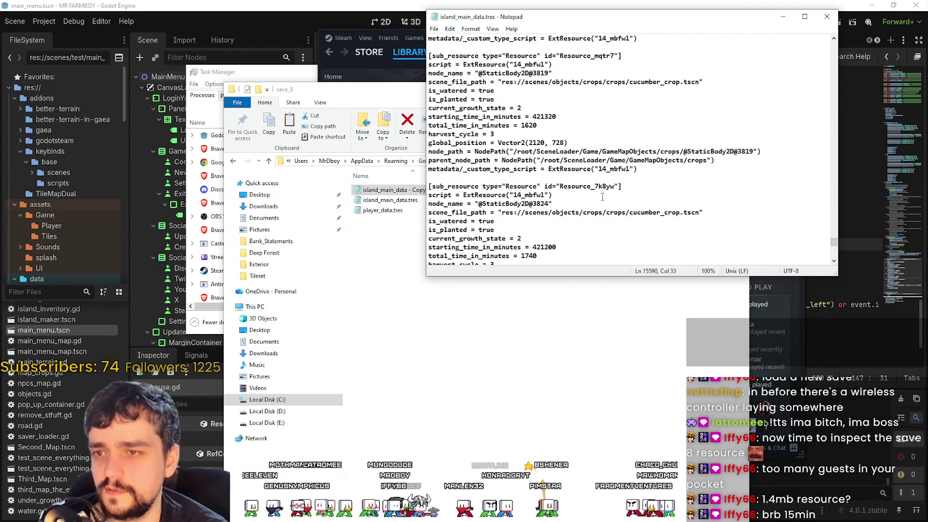
{"action": "scroll", "coordinate": [603, 195], "scroll_direction": "down", "scroll_amount": 15}
{"action": "scroll", "coordinate": [624, 191], "scroll_direction": "down", "scroll_amount": 20}
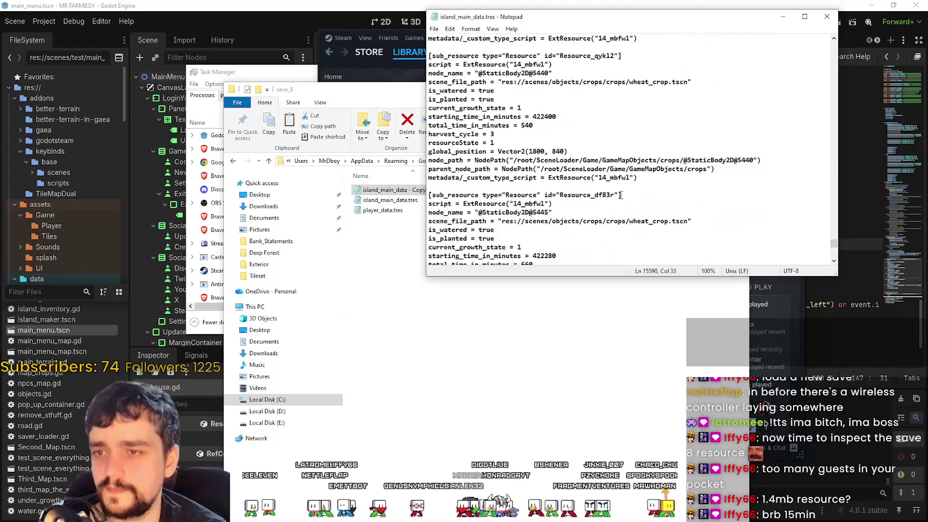
{"action": "scroll", "coordinate": [624, 196], "scroll_direction": "down", "scroll_amount": 20}
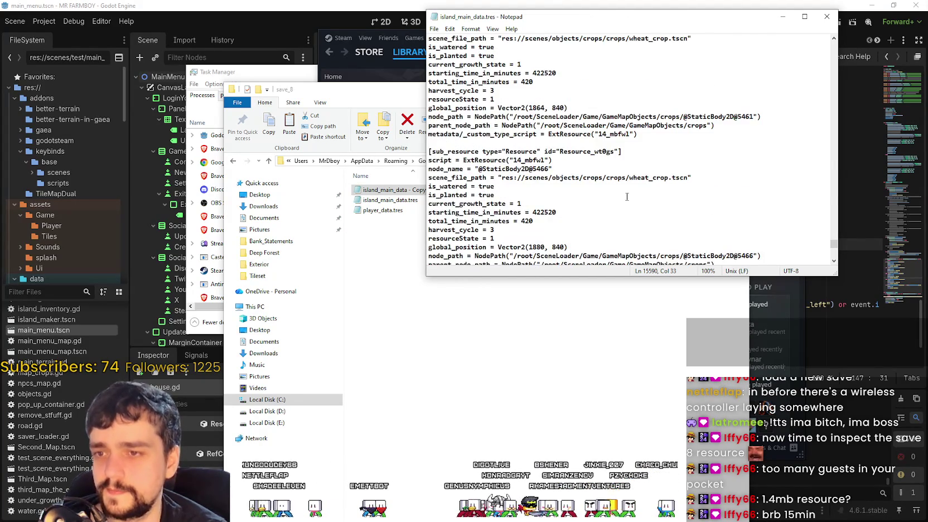
{"action": "scroll", "coordinate": [627, 196], "scroll_direction": "down", "scroll_amount": 15}
{"action": "scroll", "coordinate": [640, 182], "scroll_direction": "down", "scroll_amount": 20}
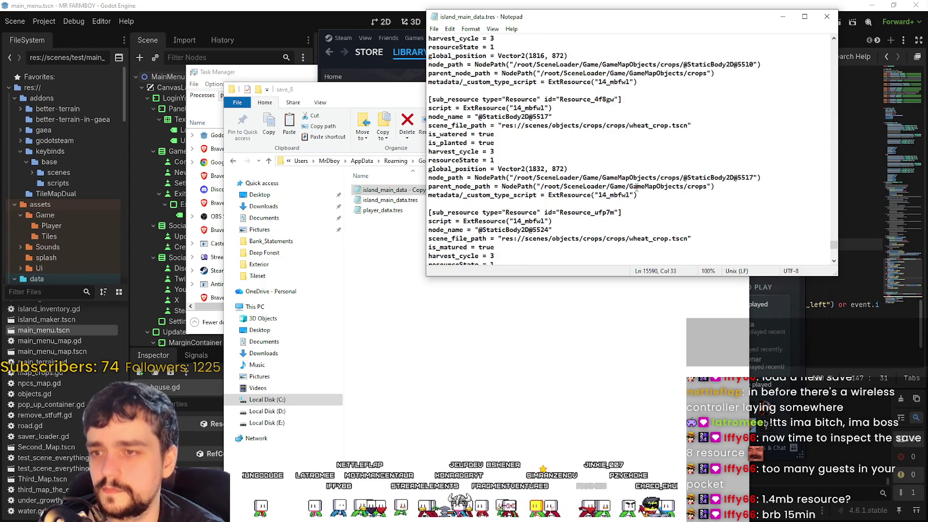
{"action": "scroll", "coordinate": [637, 188], "scroll_direction": "down", "scroll_amount": 15}
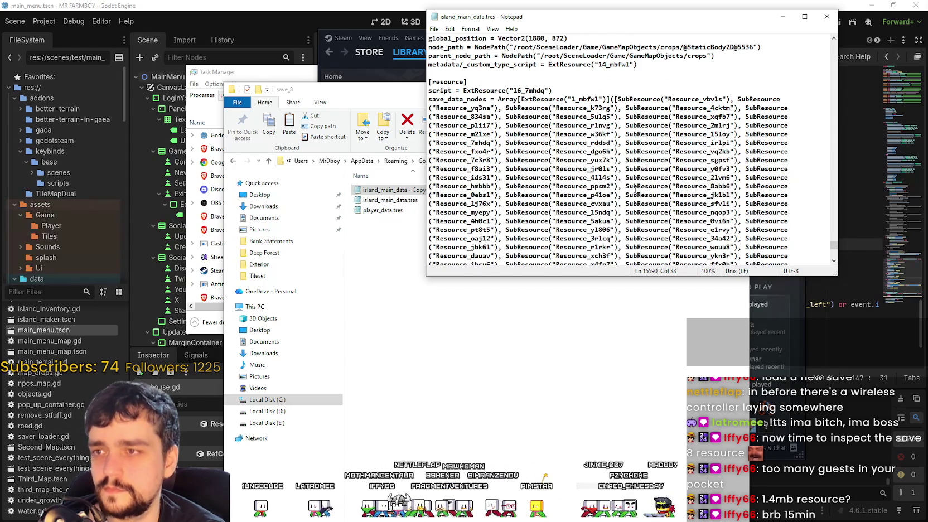
{"action": "mouse_move", "coordinate": [834, 245]}
{"action": "left_mouse_down"}
{"action": "mouse_move", "coordinate": [848, 146]}
{"action": "mouse_move", "coordinate": [843, 69]}
{"action": "left_mouse_up"}
{"action": "scroll", "coordinate": [658, 195], "scroll_direction": "down", "scroll_amount": 8}
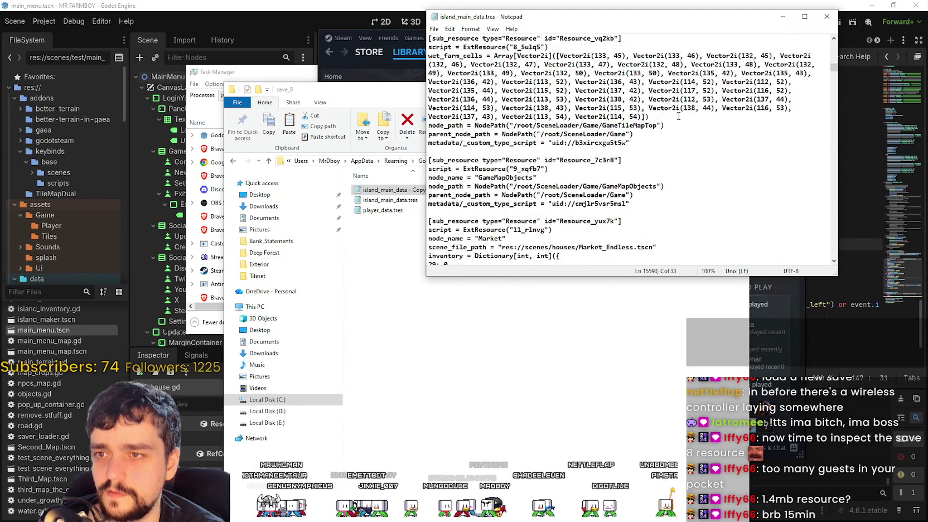
{"action": "left_click", "coordinate": [608, 144]}
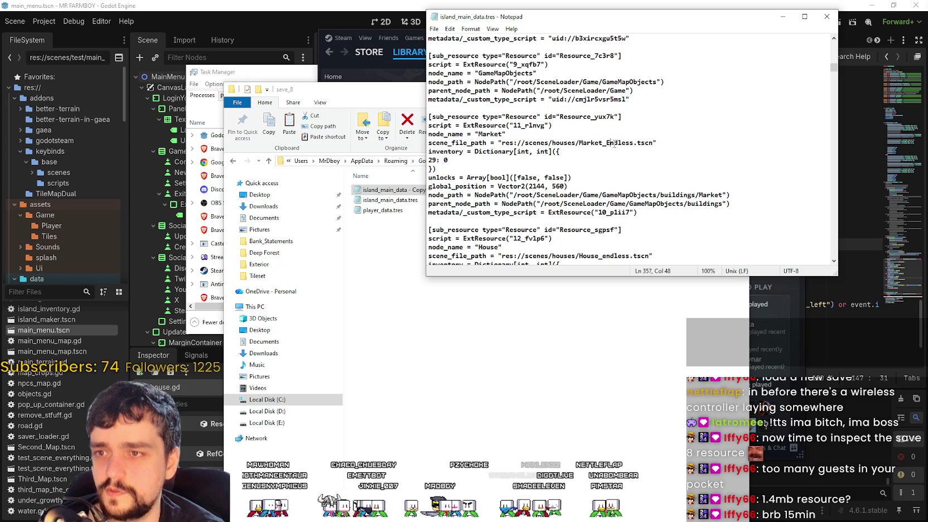
{"action": "scroll", "coordinate": [608, 144], "scroll_direction": "down", "scroll_amount": 3}
{"action": "left_click", "coordinate": [610, 179]}
{"action": "mouse_move", "coordinate": [448, 204]}
{"action": "left_mouse_down"}
{"action": "mouse_move", "coordinate": [428, 177]}
{"action": "mouse_move", "coordinate": [437, 160]}
{"action": "mouse_move", "coordinate": [429, 100]}
{"action": "left_mouse_up"}
{"action": "scroll", "coordinate": [446, 188], "scroll_direction": "down", "scroll_amount": 2}
{"action": "scroll", "coordinate": [511, 198], "scroll_direction": "down", "scroll_amount": 4}
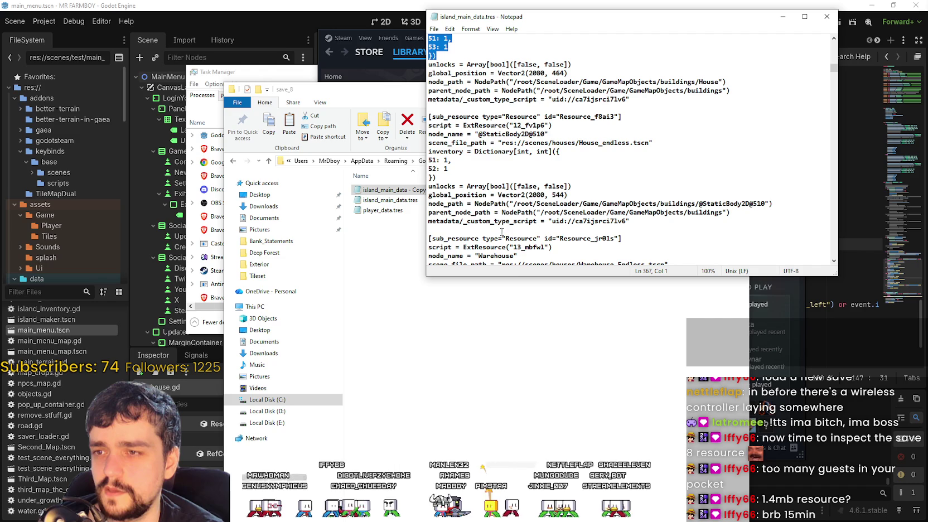
{"action": "left_click_drag", "start_coordinate": [447, 168], "coordinate": [427, 46]}
{"action": "scroll", "coordinate": [428, 64], "scroll_direction": "up", "scroll_amount": 2}
{"action": "scroll", "coordinate": [539, 223], "scroll_direction": "down", "scroll_amount": 6}
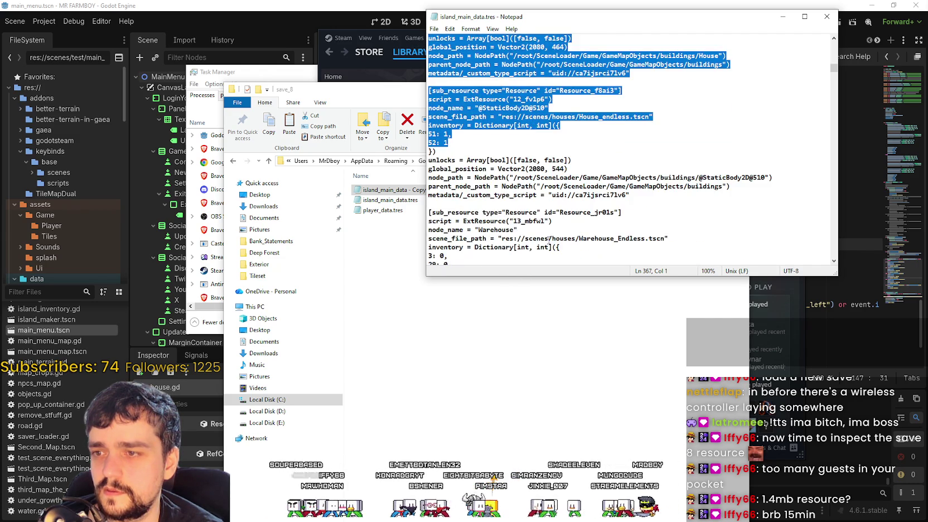
{"action": "scroll", "coordinate": [539, 222], "scroll_direction": "down", "scroll_amount": 3}
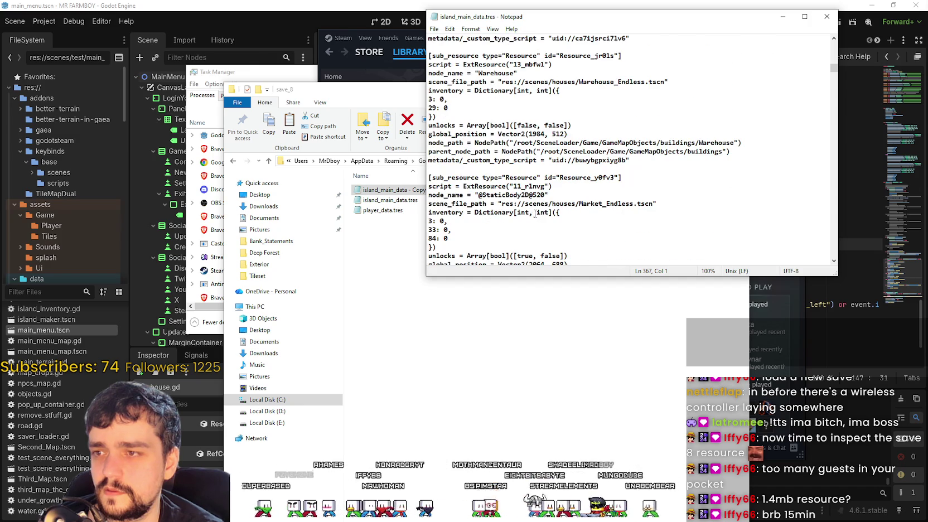
{"action": "scroll", "coordinate": [500, 137], "scroll_direction": "down", "scroll_amount": 3}
{"action": "scroll", "coordinate": [499, 138], "scroll_direction": "down", "scroll_amount": 3}
{"action": "scroll", "coordinate": [549, 195], "scroll_direction": "down", "scroll_amount": 3}
{"action": "scroll", "coordinate": [549, 193], "scroll_direction": "up", "scroll_amount": 2}
{"action": "scroll", "coordinate": [550, 191], "scroll_direction": "down", "scroll_amount": 2}
{"action": "scroll", "coordinate": [498, 128], "scroll_direction": "down", "scroll_amount": 5}
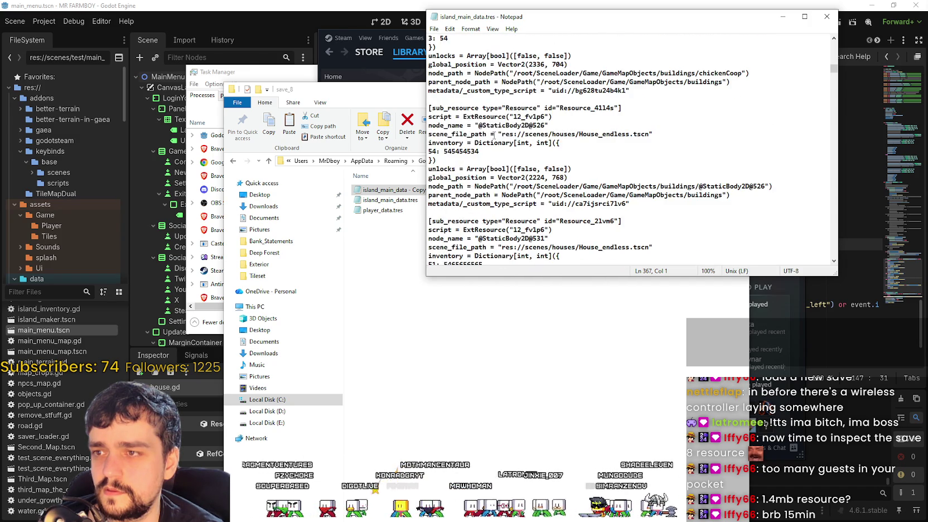
{"action": "scroll", "coordinate": [493, 162], "scroll_direction": "down", "scroll_amount": 2}
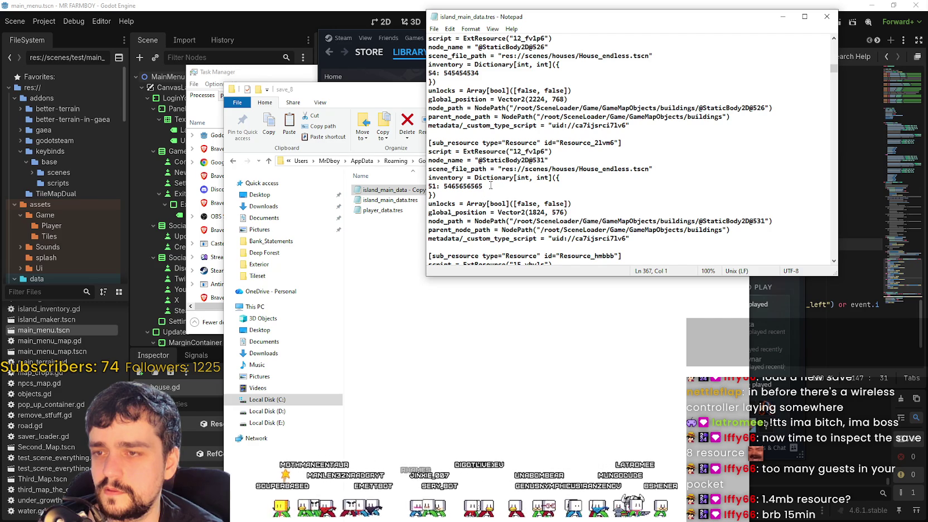
{"action": "left_click_drag", "start_coordinate": [491, 186], "coordinate": [444, 186]}
{"action": "scroll", "coordinate": [466, 169], "scroll_direction": "down", "scroll_amount": 1}
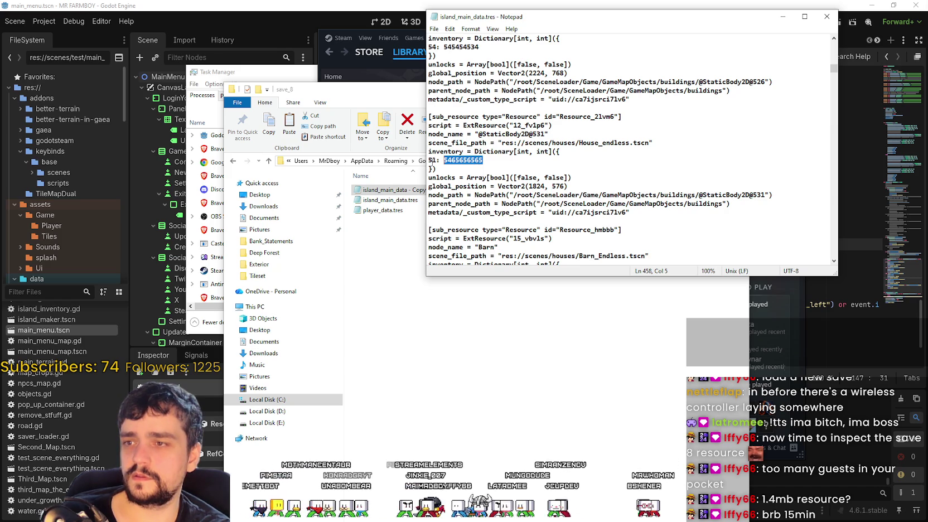
{"action": "double_click", "coordinate": [432, 160]}
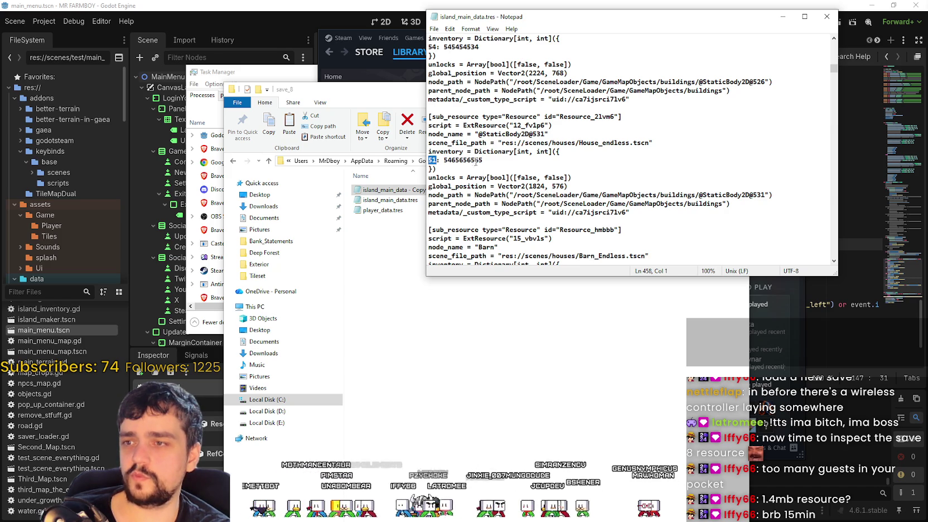
{"action": "key", "text": "Right"}
{"action": "key", "text": "Right"}
{"action": "key", "text": "Right"}
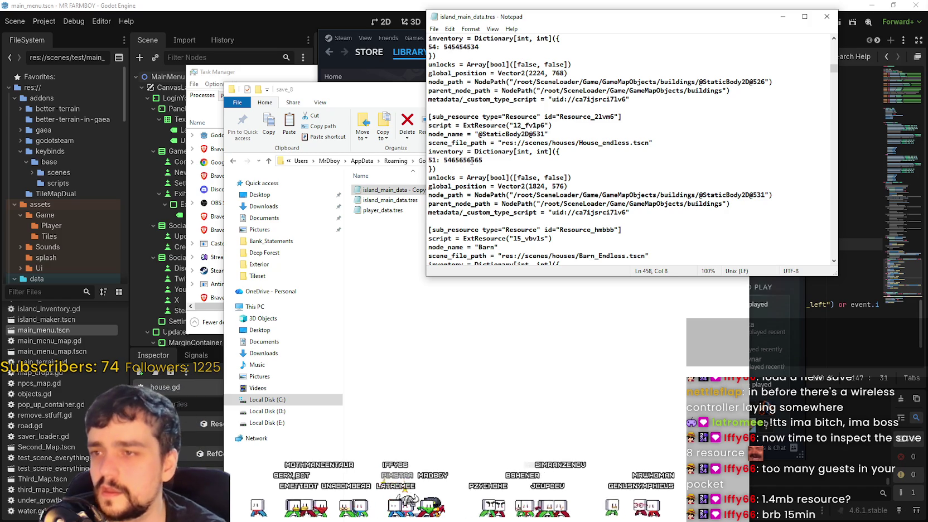
{"action": "left_click_drag", "start_coordinate": [472, 160], "coordinate": [461, 159]}
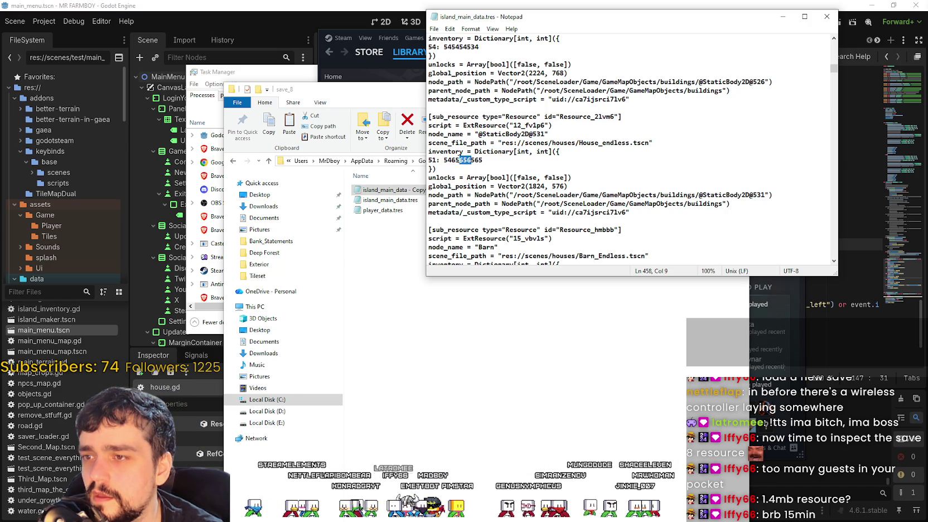
{"action": "left_click", "coordinate": [449, 160]}
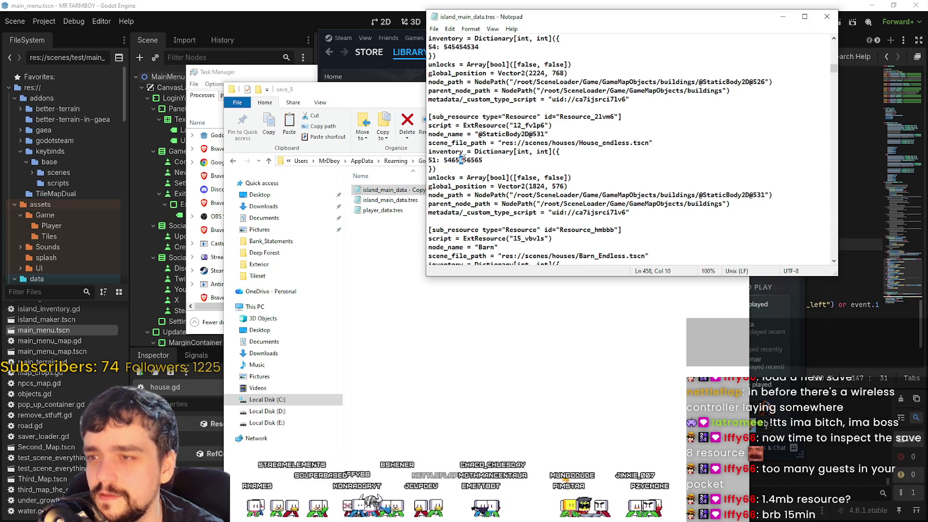
{"action": "left_click_drag", "start_coordinate": [459, 160], "coordinate": [469, 160]}
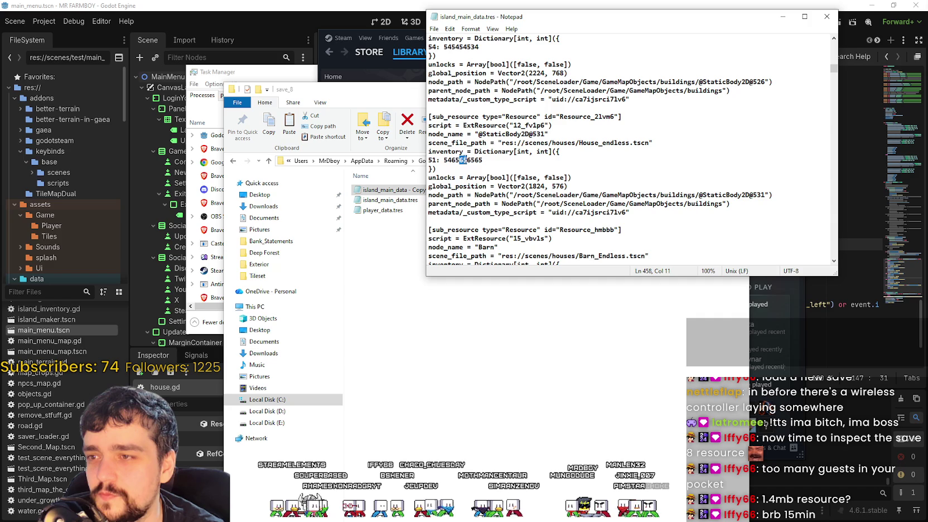
{"action": "type", "text": "656"}
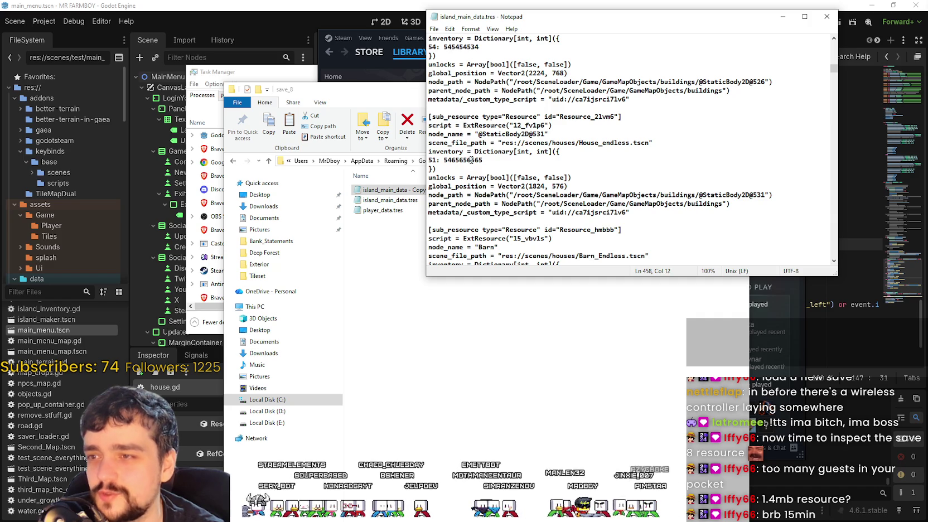
{"action": "left_click", "coordinate": [485, 160]}
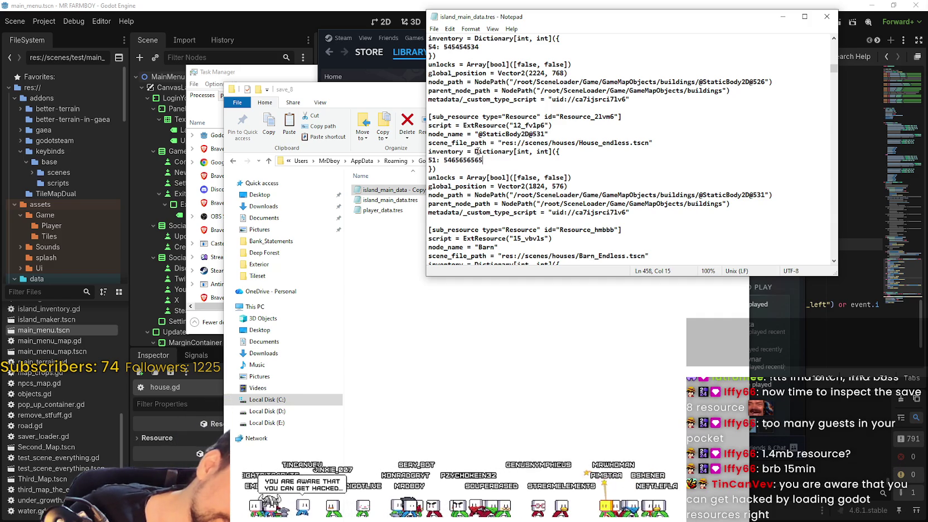
- Insert thousands separators so the key 51 amount reads 5,465,656,565
{"action": "left_click_drag", "start_coordinate": [467, 161], "coordinate": [472, 162]}
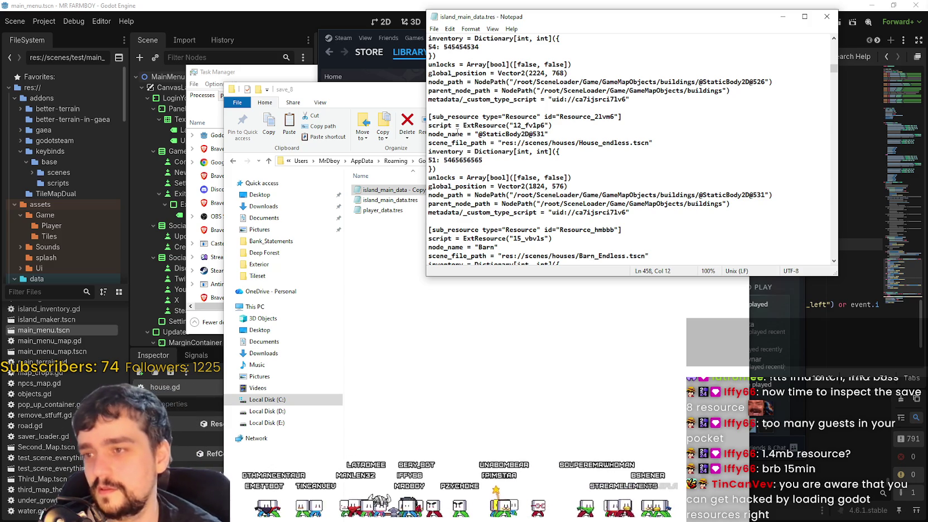
{"action": "type", "text": ","}
{"action": "key", "text": "Left"}
{"action": "key", "text": "Left"}
{"action": "key", "text": "Left"}
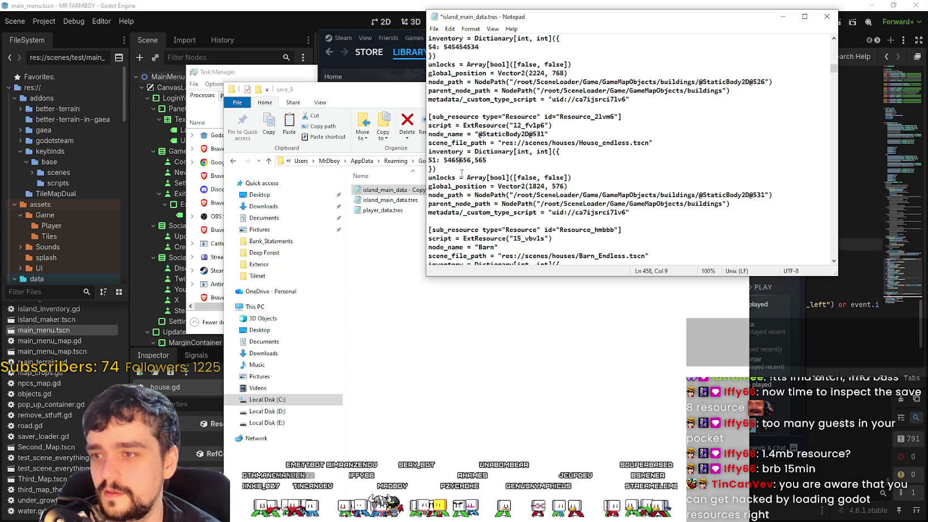
{"action": "type", "text": ","}
{"action": "left_click", "coordinate": [449, 161]}
{"action": "type", "text": ","}
{"action": "key", "text": "Down"}
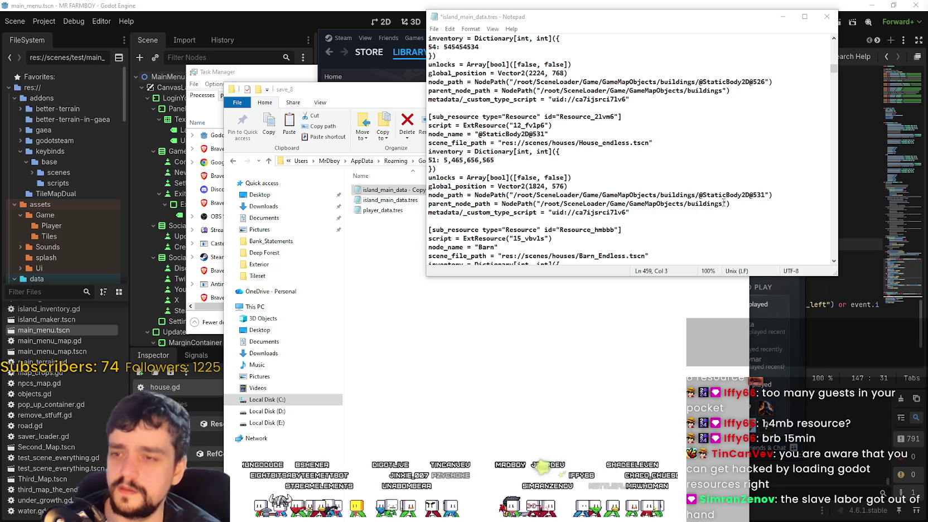
- Insert commas into the key 54 amount so it reads 545,454,534
{"action": "scroll", "coordinate": [752, 202], "scroll_direction": "down", "scroll_amount": 4}
{"action": "scroll", "coordinate": [632, 183], "scroll_direction": "up", "scroll_amount": 6}
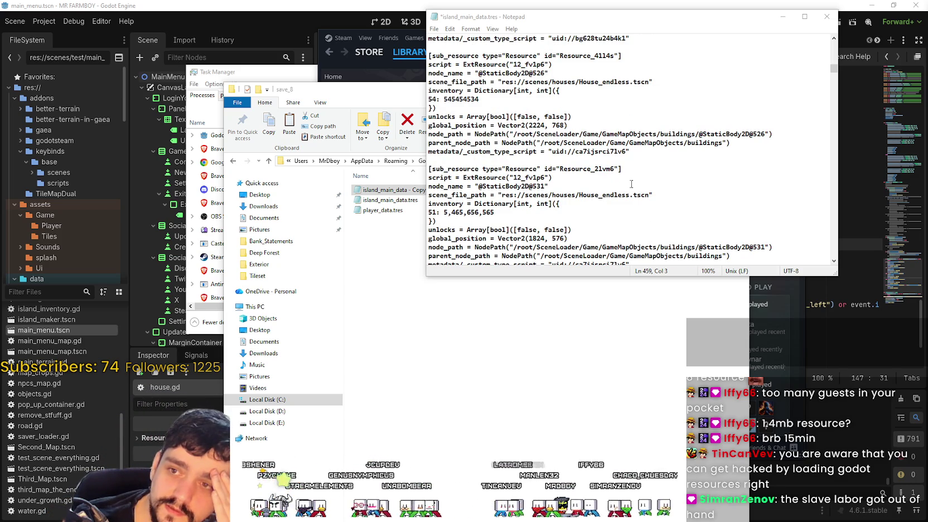
{"action": "left_click", "coordinate": [467, 99]}
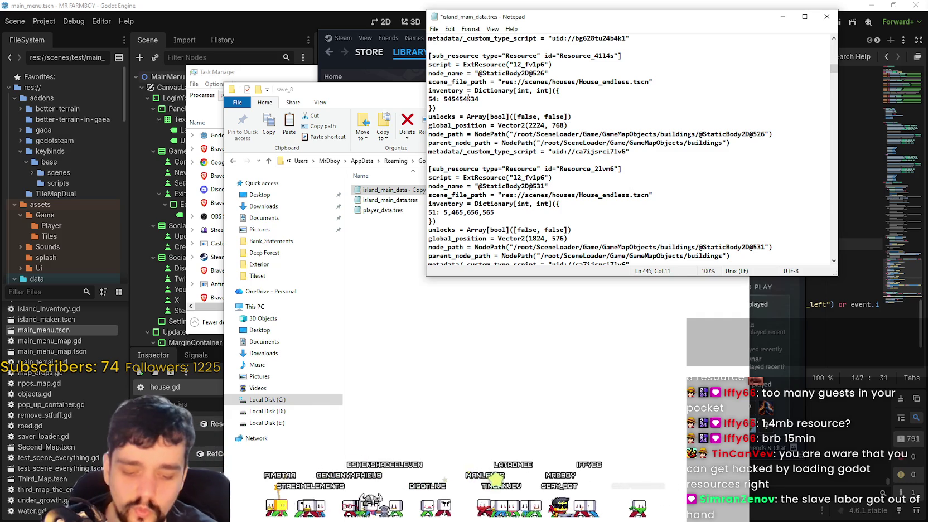
{"action": "type", "text": ","}
{"action": "key", "text": "Left"}
{"action": "key", "text": "Left"}
{"action": "key", "text": "Left"}
{"action": "type", "text": ","}
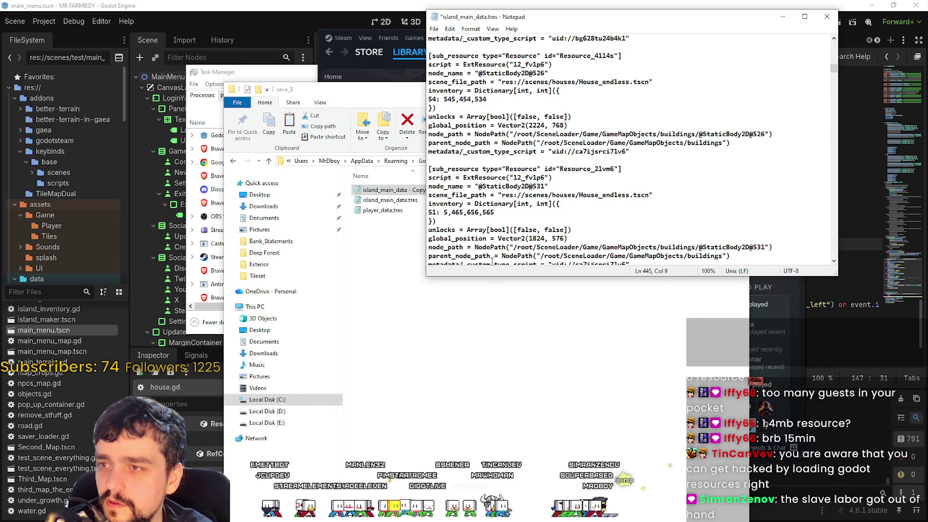
- Review the chickenCoop building's inventory and food entries
{"action": "scroll", "coordinate": [516, 181], "scroll_direction": "up", "scroll_amount": 5}
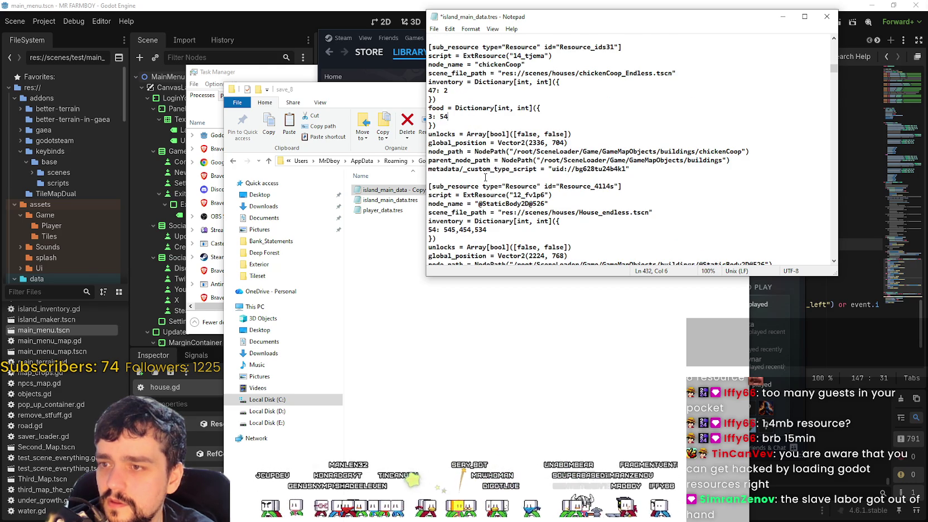
{"action": "scroll", "coordinate": [479, 123], "scroll_direction": "up", "scroll_amount": 3}
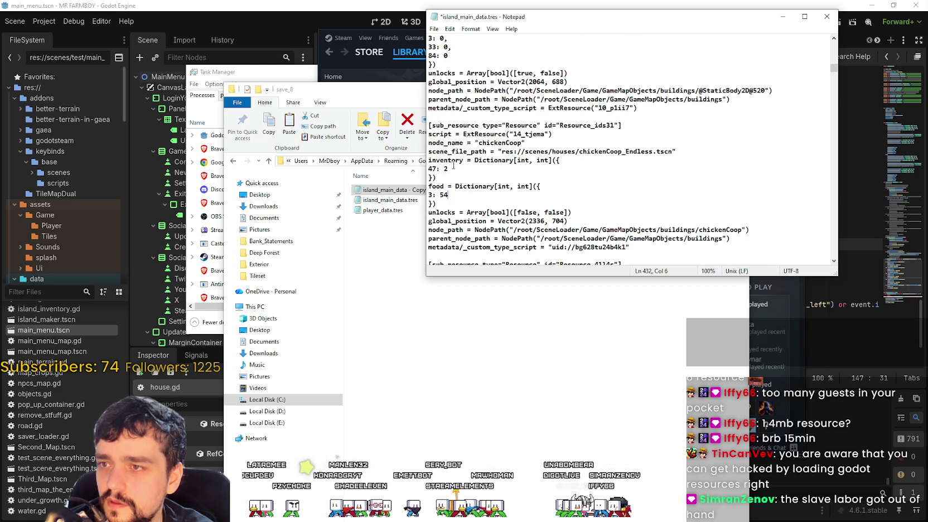
{"action": "left_click", "coordinate": [455, 186]}
{"action": "scroll", "coordinate": [468, 186], "scroll_direction": "down", "scroll_amount": 3}
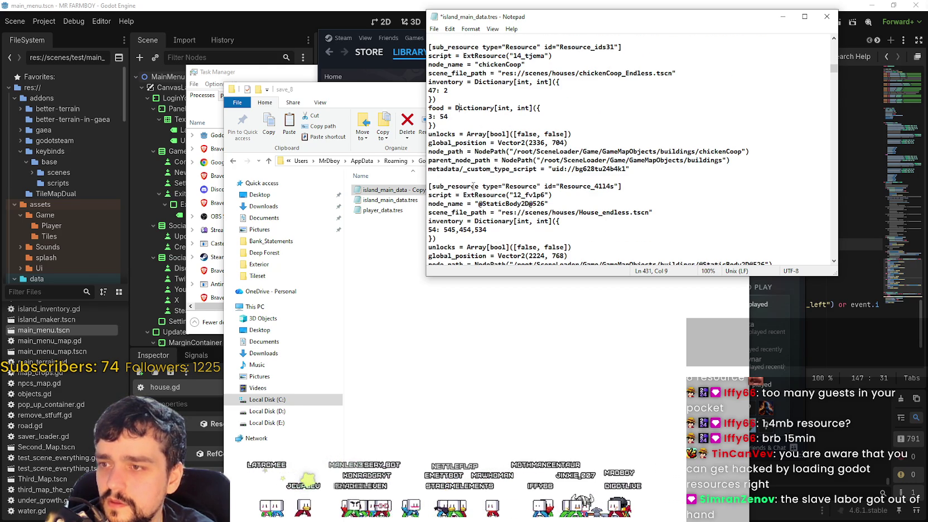
{"action": "scroll", "coordinate": [480, 222], "scroll_direction": "up", "scroll_amount": 3}
{"action": "left_click", "coordinate": [456, 168]}
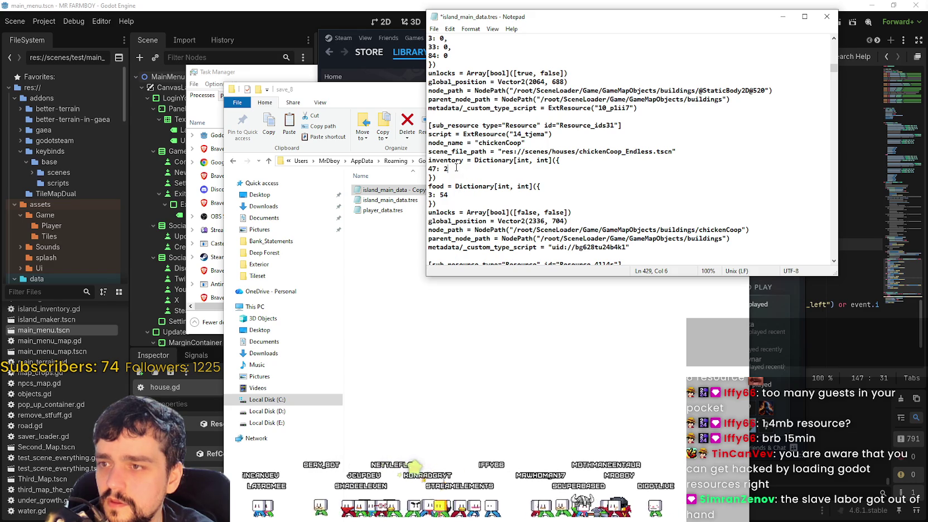
{"action": "scroll", "coordinate": [506, 190], "scroll_direction": "up", "scroll_amount": 1}
{"action": "scroll", "coordinate": [505, 186], "scroll_direction": "down", "scroll_amount": 1}
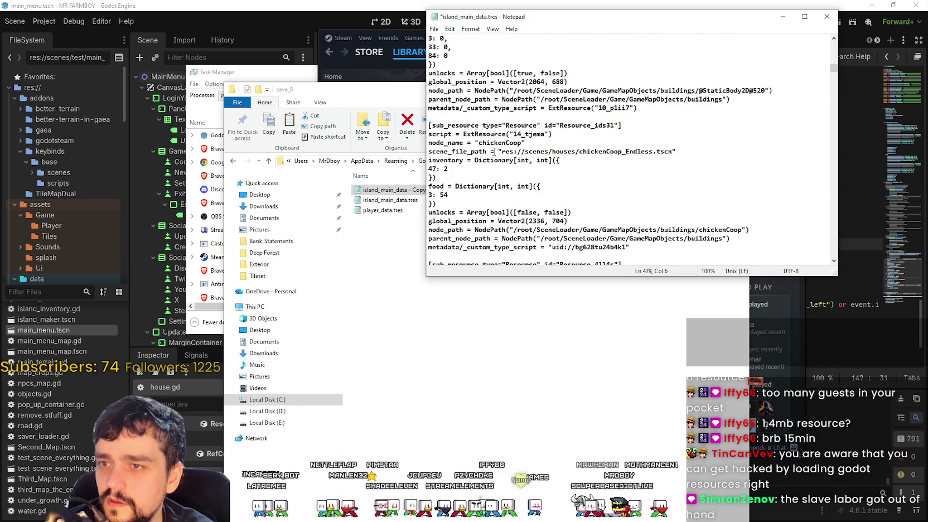
{"action": "scroll", "coordinate": [495, 153], "scroll_direction": "down", "scroll_amount": 2}
{"action": "scroll", "coordinate": [494, 151], "scroll_direction": "down", "scroll_amount": 4}
- Recheck the 545,454,534 and 5,465,656,565 amounts, then return to the Godot editor
{"action": "left_click", "coordinate": [493, 152]}
{"action": "left_click_drag", "start_coordinate": [493, 152], "coordinate": [463, 151]}
{"action": "scroll", "coordinate": [465, 167], "scroll_direction": "down", "scroll_amount": 2}
{"action": "mouse_move", "coordinate": [451, 212]}
{"action": "left_mouse_down"}
{"action": "mouse_move", "coordinate": [494, 211]}
{"action": "mouse_move", "coordinate": [455, 214]}
{"action": "left_mouse_up"}
{"action": "key", "text": "Left"}
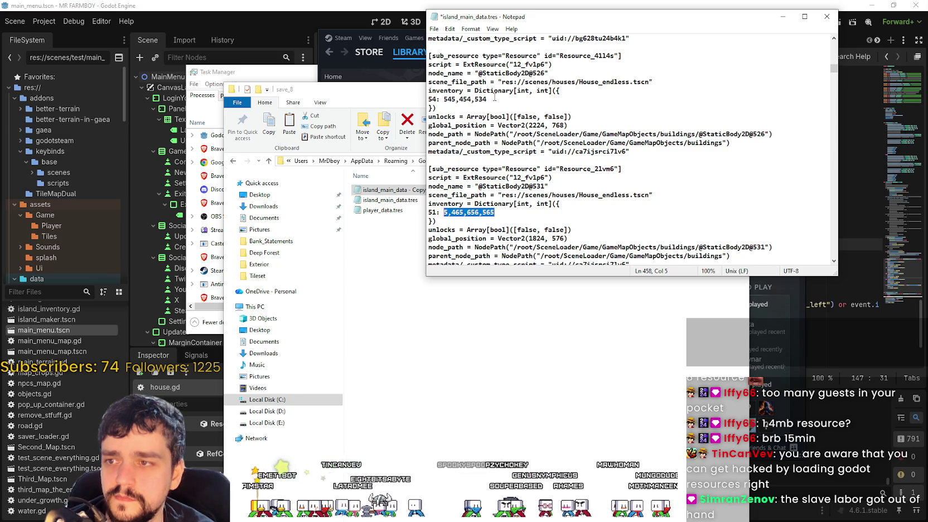
{"action": "left_click_drag", "start_coordinate": [487, 99], "coordinate": [446, 99]}
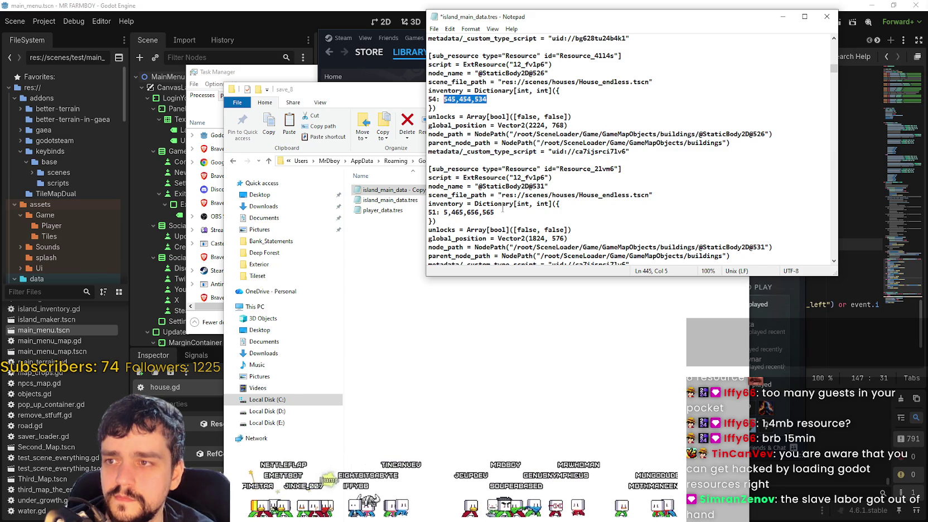
{"action": "scroll", "coordinate": [500, 201], "scroll_direction": "down", "scroll_amount": 5}
{"action": "scroll", "coordinate": [531, 177], "scroll_direction": "down", "scroll_amount": 7}
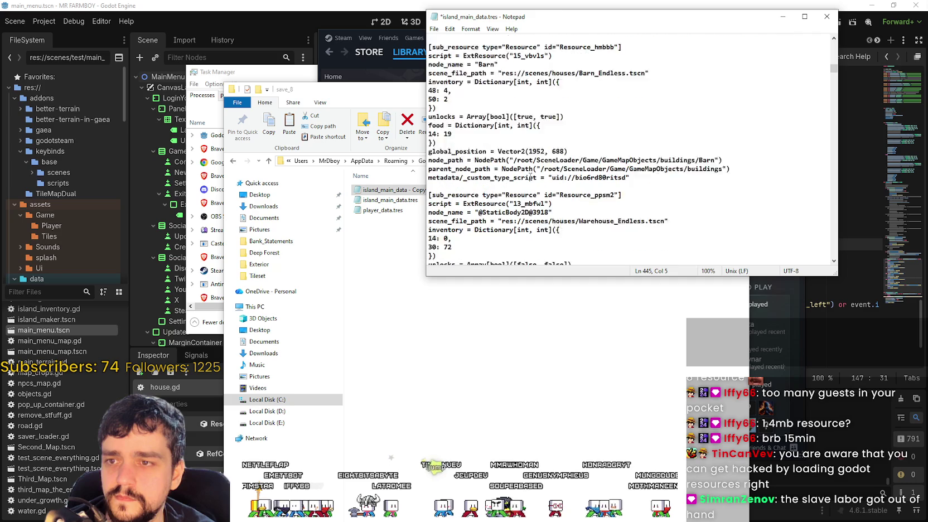
{"action": "scroll", "coordinate": [529, 178], "scroll_direction": "down", "scroll_amount": 5}
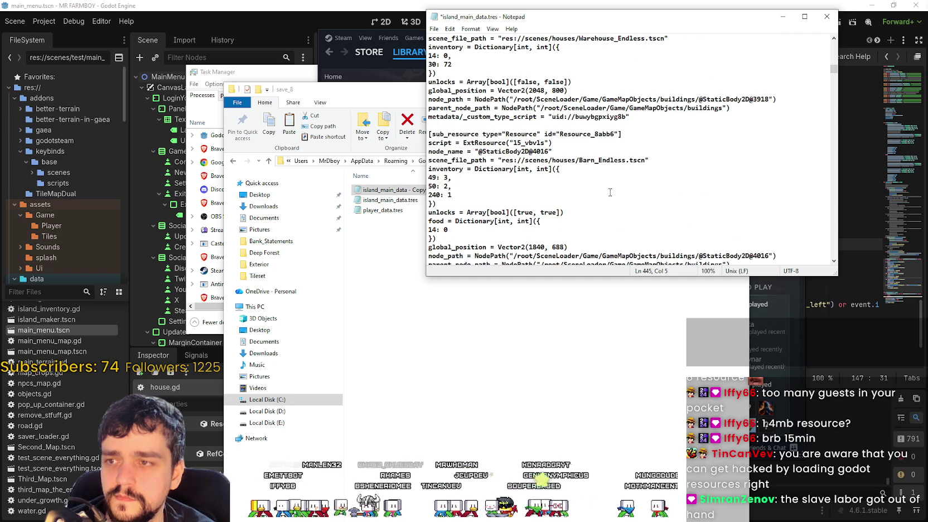
{"action": "scroll", "coordinate": [606, 234], "scroll_direction": "down", "scroll_amount": 4}
{"action": "scroll", "coordinate": [606, 235], "scroll_direction": "down", "scroll_amount": 10}
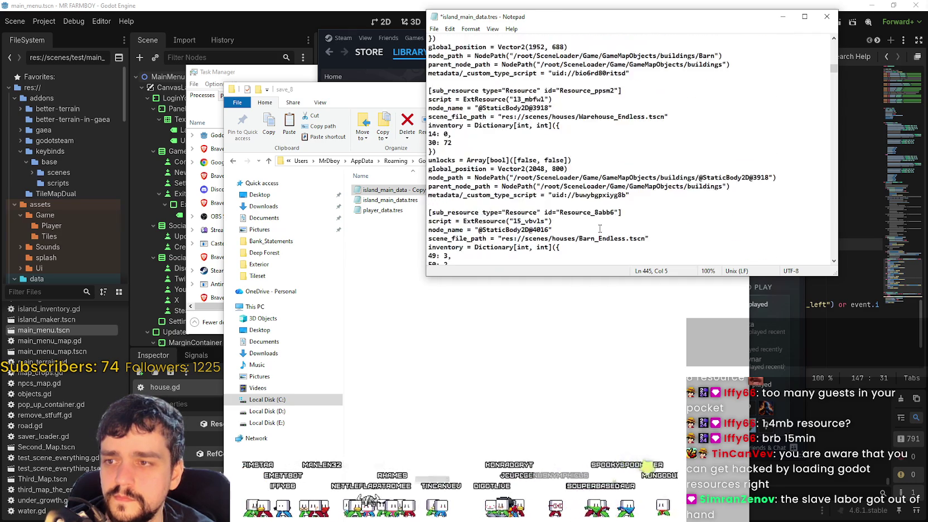
{"action": "scroll", "coordinate": [597, 225], "scroll_direction": "up", "scroll_amount": 3}
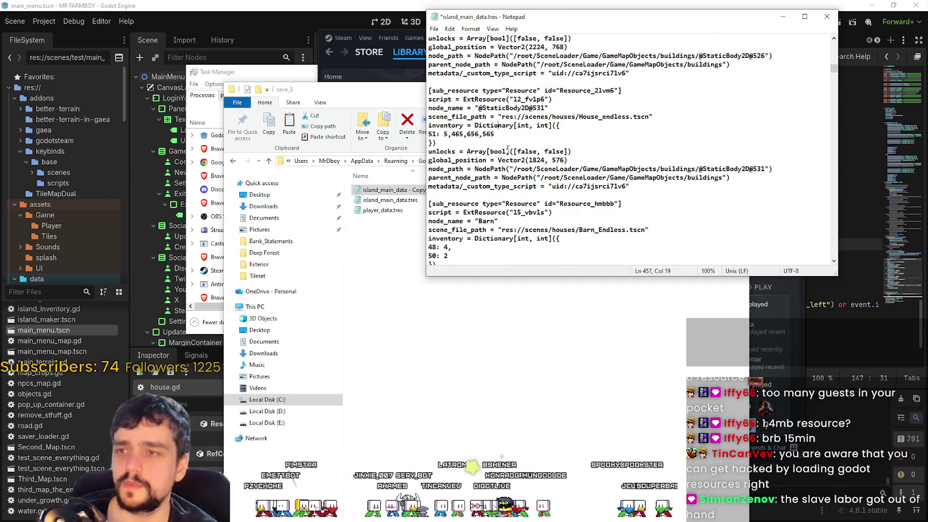
{"action": "left_click", "coordinate": [509, 135]}
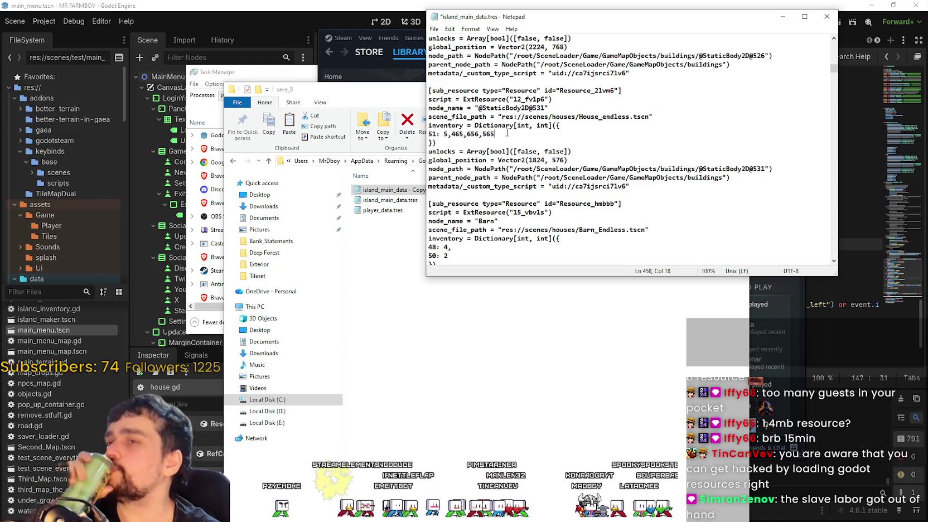
{"action": "left_click", "coordinate": [384, 6]}
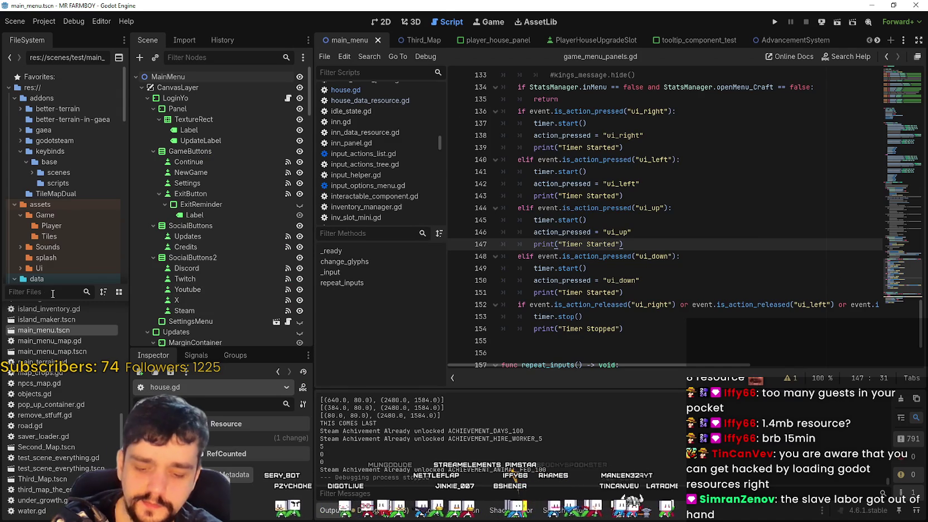
- Filter the FileSystem for 'house' and open the House_endless scene and its house.gd script
{"action": "left_click", "coordinate": [53, 292]}
{"action": "type", "text": "w"}
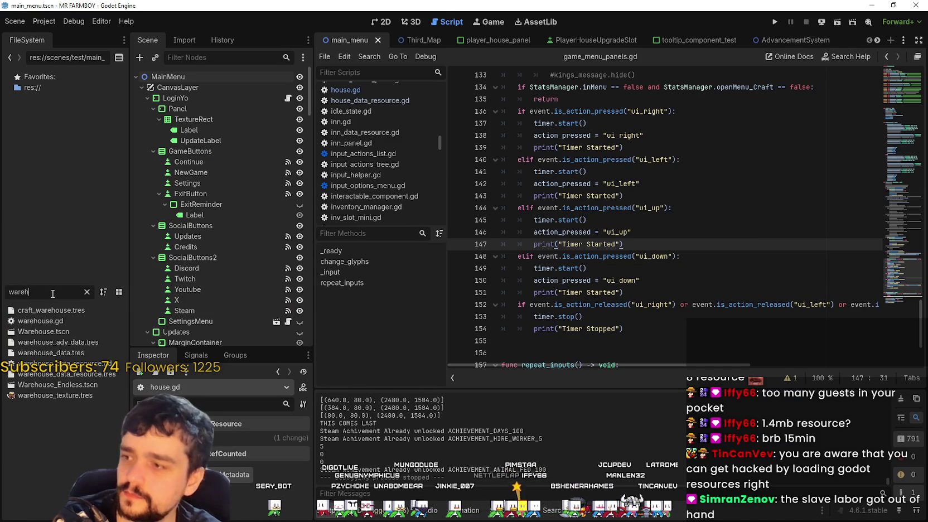
{"action": "key", "text": "BackSpace"}
{"action": "type", "text": "house"}
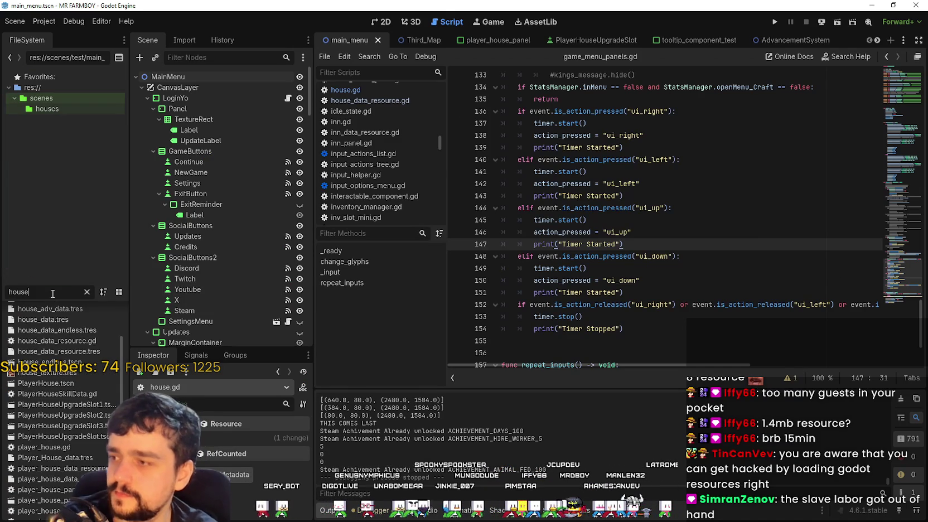
{"action": "scroll", "coordinate": [50, 401], "scroll_direction": "up", "scroll_amount": 2}
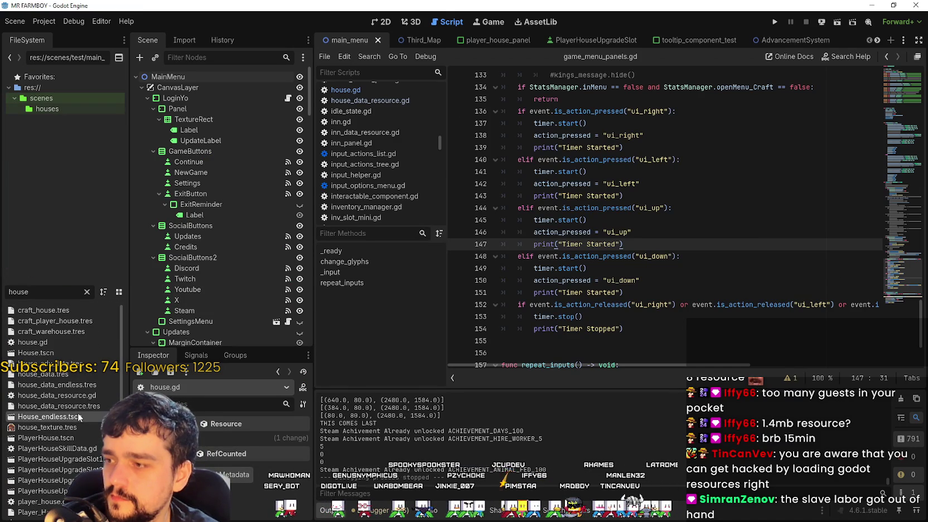
{"action": "double_click", "coordinate": [50, 417]}
{"action": "left_click", "coordinate": [292, 76]}
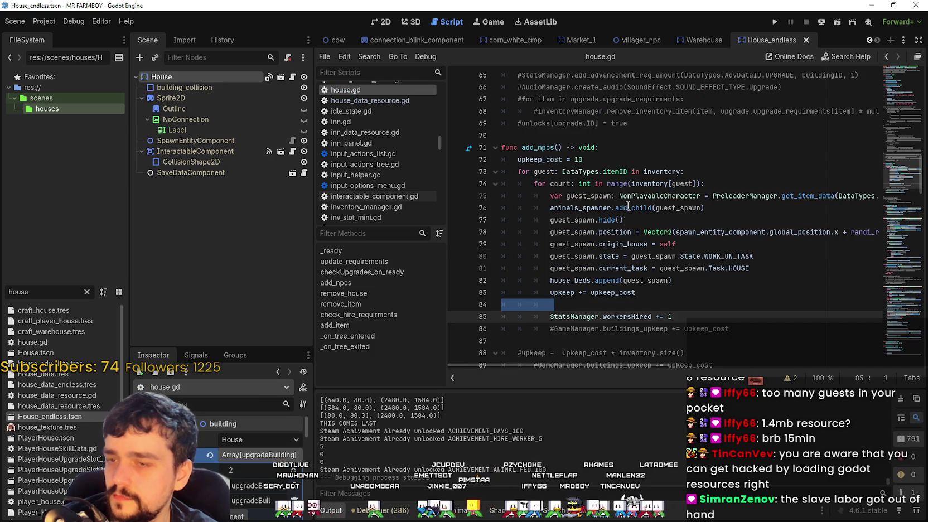
- Read through the add_npcs and add_item functions in house.gd
{"action": "scroll", "coordinate": [631, 247], "scroll_direction": "down", "scroll_amount": 2}
{"action": "left_click", "coordinate": [629, 245]}
{"action": "scroll", "coordinate": [628, 244], "scroll_direction": "down", "scroll_amount": 4}
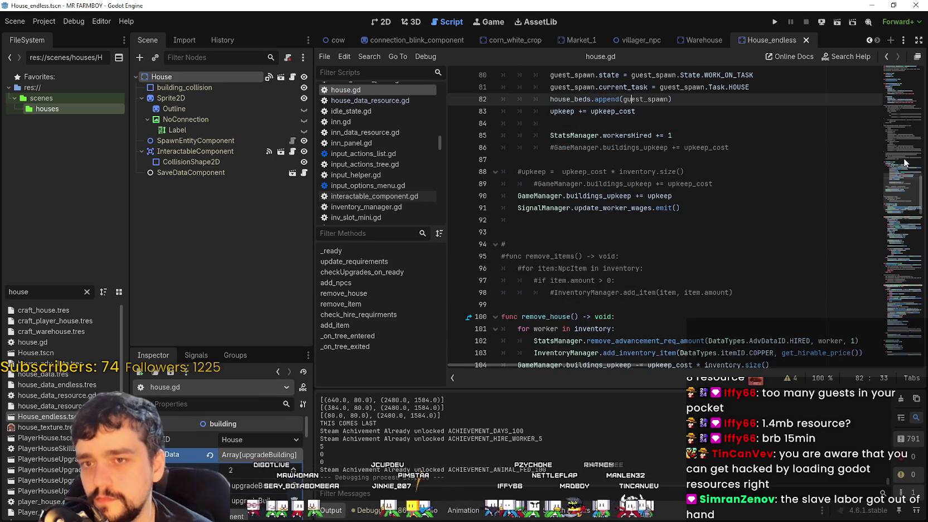
{"action": "left_click_drag", "start_coordinate": [893, 193], "coordinate": [892, 293]}
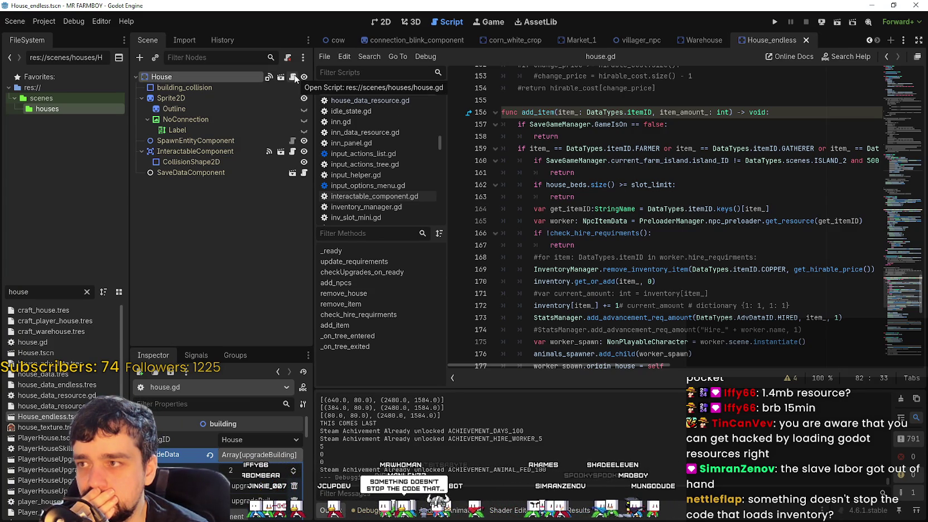
{"action": "left_click", "coordinate": [293, 77]}
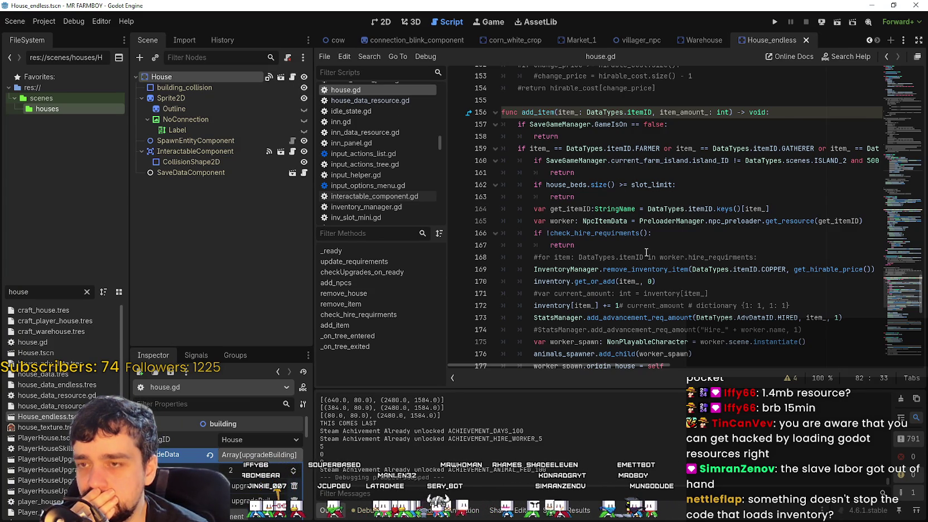
{"action": "scroll", "coordinate": [646, 252], "scroll_direction": "down", "scroll_amount": 4}
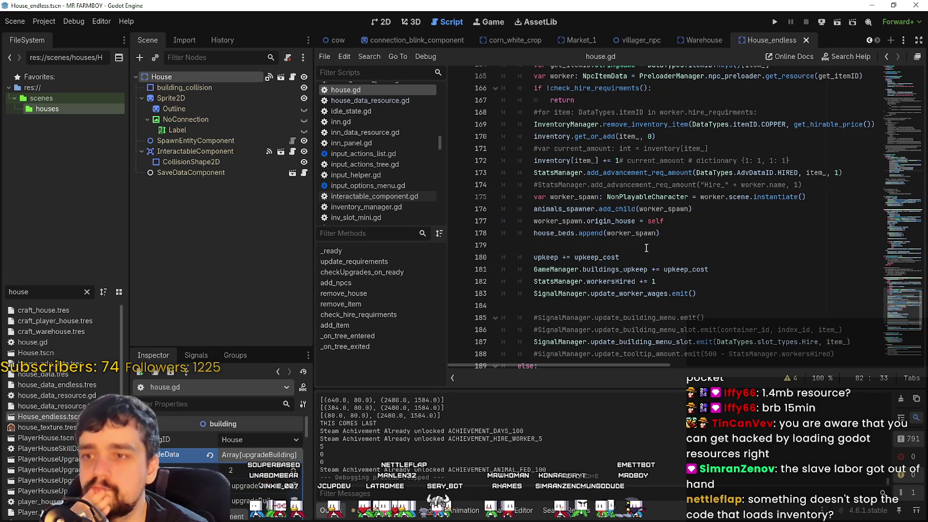
{"action": "scroll", "coordinate": [647, 248], "scroll_direction": "down", "scroll_amount": 2}
{"action": "scroll", "coordinate": [646, 247], "scroll_direction": "down", "scroll_amount": 3}
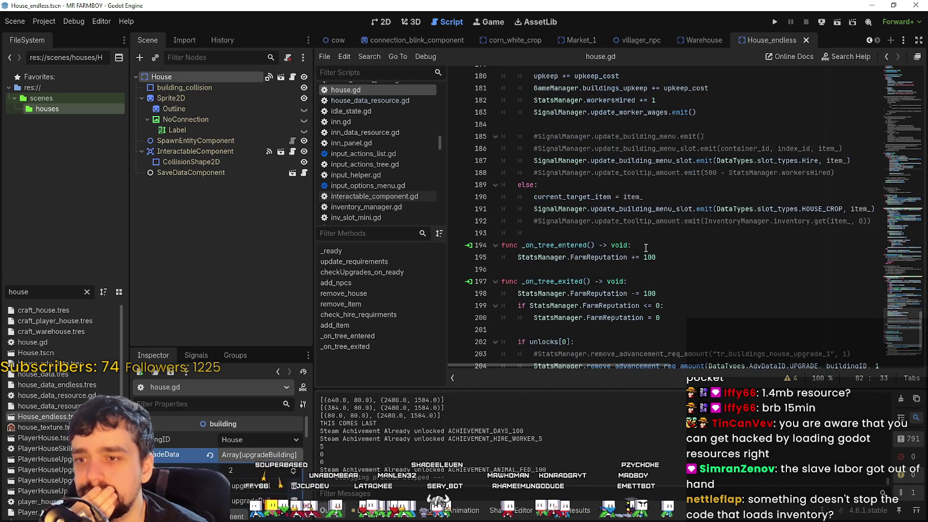
{"action": "left_click", "coordinate": [647, 231]}
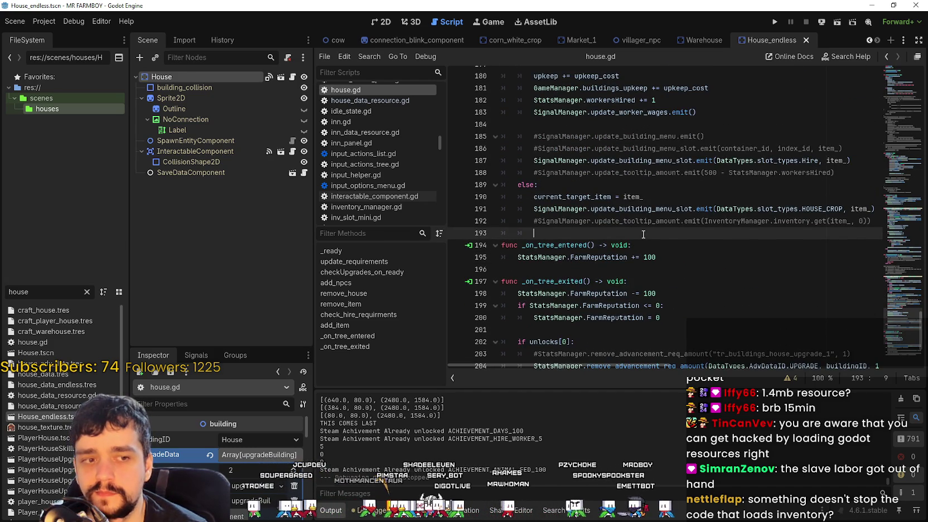
{"action": "key", "text": "alt+Tab"}
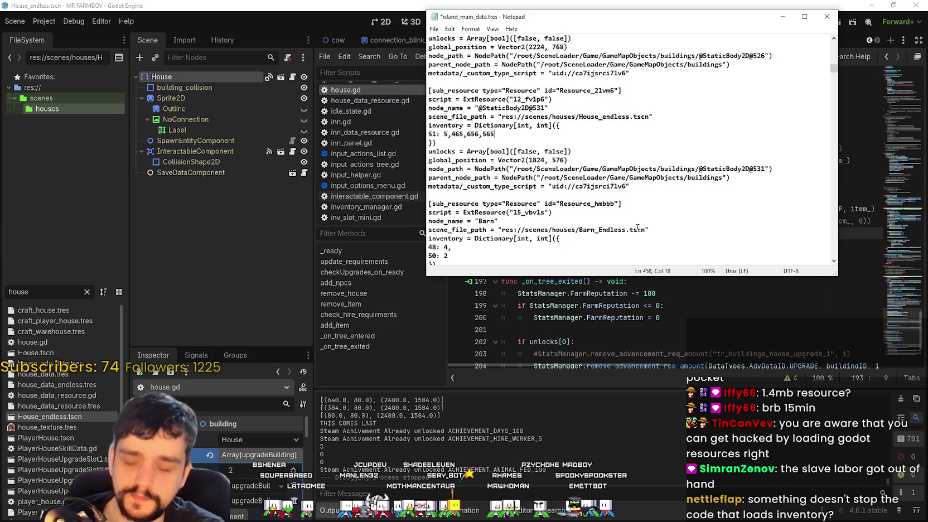
- Pick out the House_endless inventory header and its huge 5,465,656,565 amount
{"action": "left_click_drag", "start_coordinate": [500, 134], "coordinate": [441, 134]}
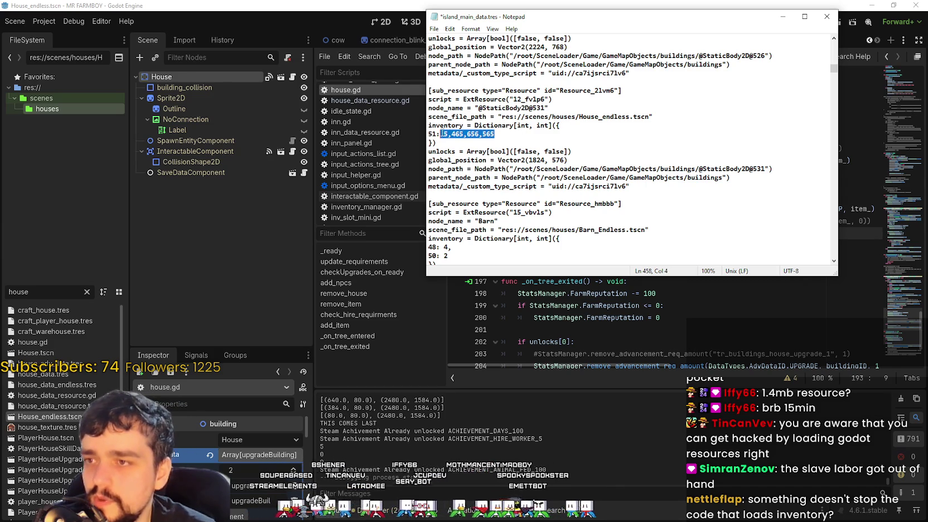
{"action": "left_click", "coordinate": [520, 133]}
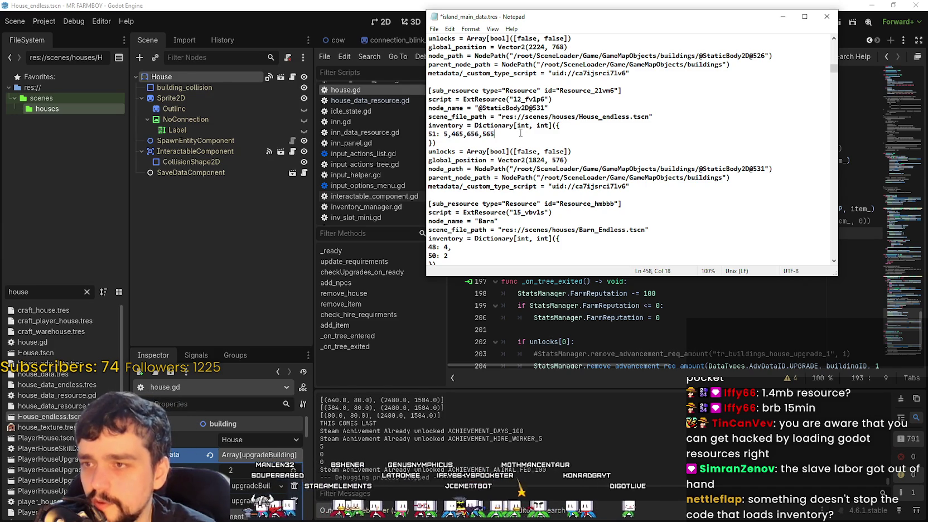
{"action": "mouse_move", "coordinate": [495, 134]}
{"action": "left_mouse_down"}
{"action": "mouse_move", "coordinate": [440, 134]}
{"action": "mouse_move", "coordinate": [454, 134]}
{"action": "left_mouse_up"}
{"action": "left_click", "coordinate": [438, 134]}
{"action": "left_click", "coordinate": [525, 134]}
{"action": "mouse_move", "coordinate": [524, 134]}
{"action": "left_mouse_down"}
{"action": "mouse_move", "coordinate": [424, 115]}
{"action": "mouse_move", "coordinate": [417, 121]}
{"action": "left_mouse_up"}
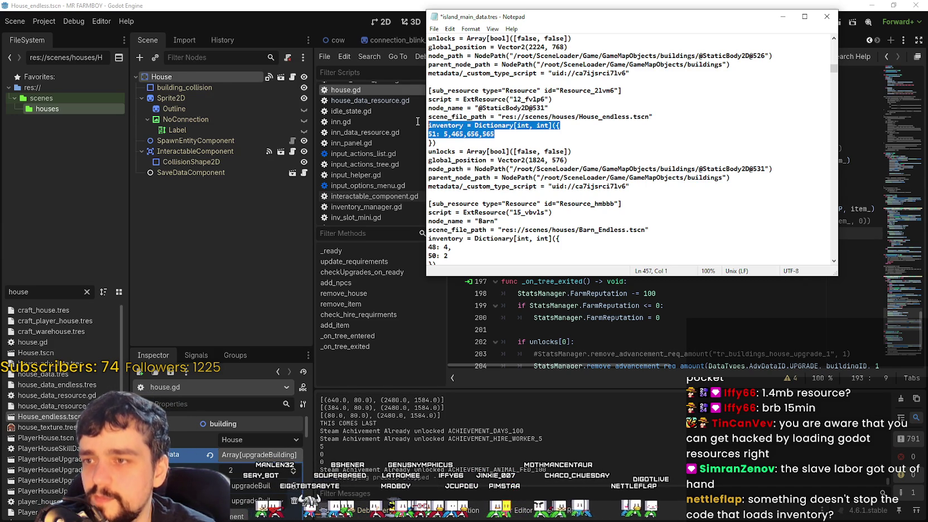
{"action": "left_click", "coordinate": [538, 135]}
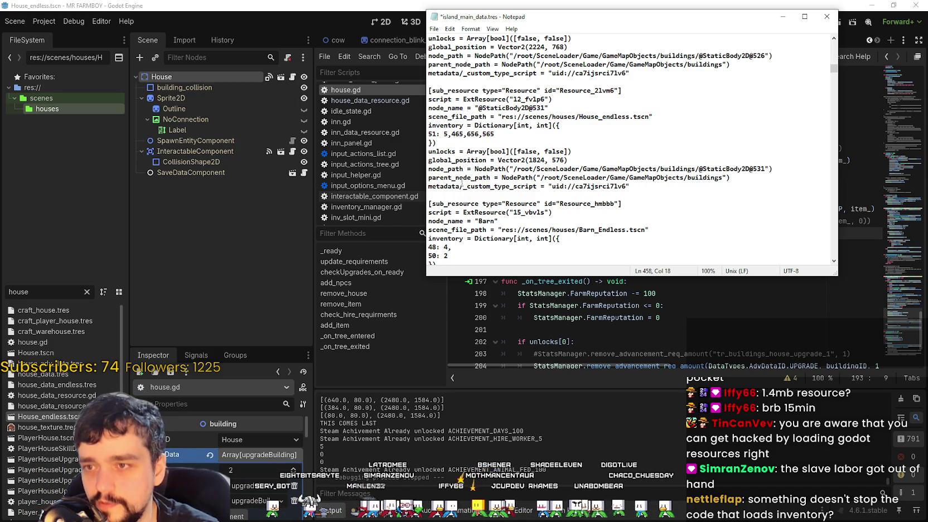
- Compare the Barn's inventory entries 48: 4 and 50: 2
{"action": "scroll", "coordinate": [455, 246], "scroll_direction": "down", "scroll_amount": 2}
{"action": "left_click_drag", "start_coordinate": [458, 205], "coordinate": [424, 194]}
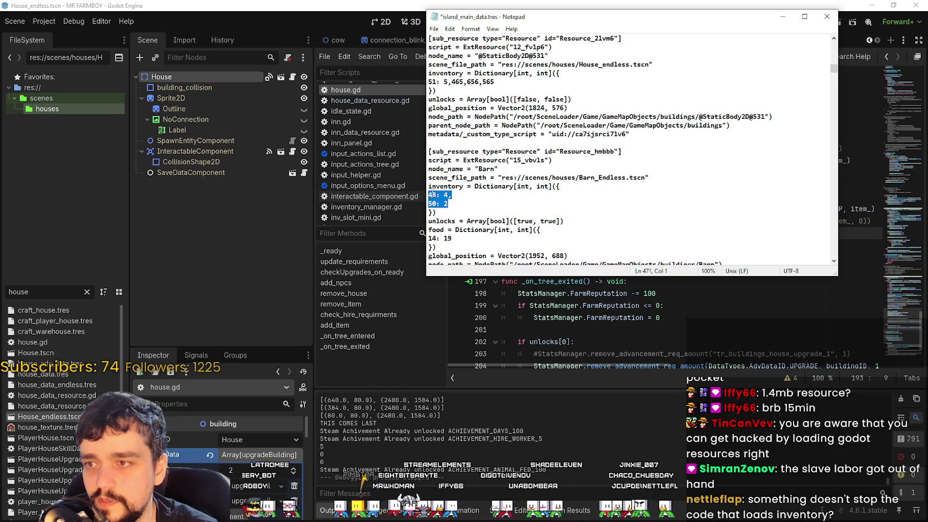
{"action": "left_click", "coordinate": [433, 204]}
{"action": "left_click", "coordinate": [449, 195]}
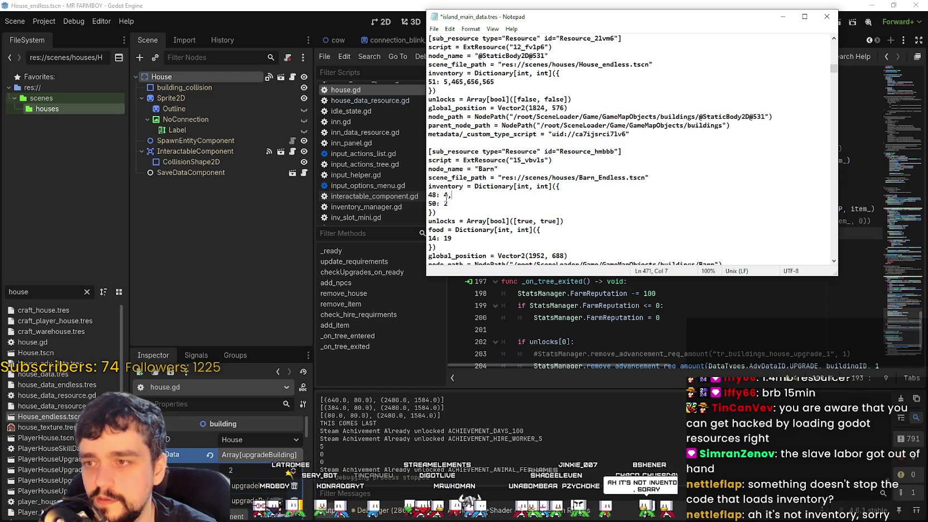
{"action": "left_click_drag", "start_coordinate": [459, 194], "coordinate": [431, 195]}
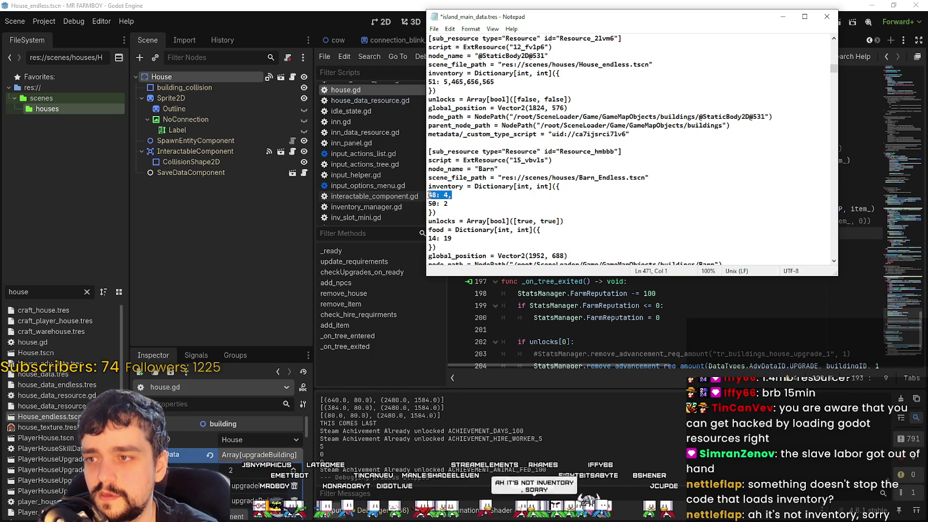
{"action": "left_click_drag", "start_coordinate": [449, 204], "coordinate": [428, 204]}
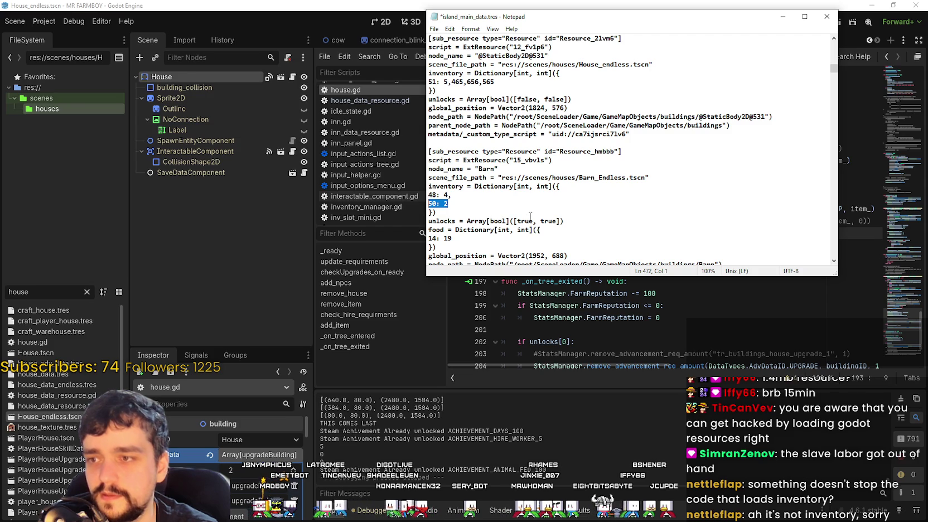
- Scan the building entries, then select the 51: 5,465,656,565 amount for replacement
{"action": "scroll", "coordinate": [507, 198], "scroll_direction": "up", "scroll_amount": 3}
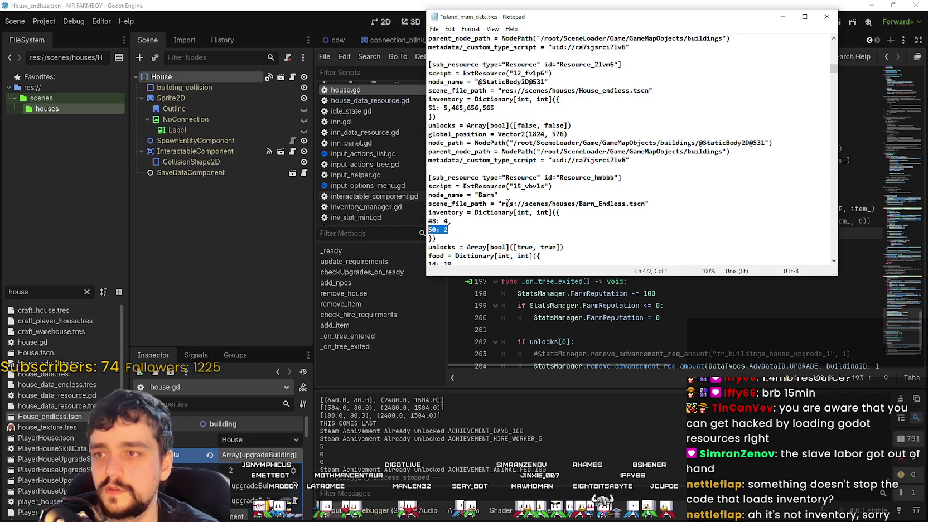
{"action": "left_click", "coordinate": [426, 160], "text": "shift"}
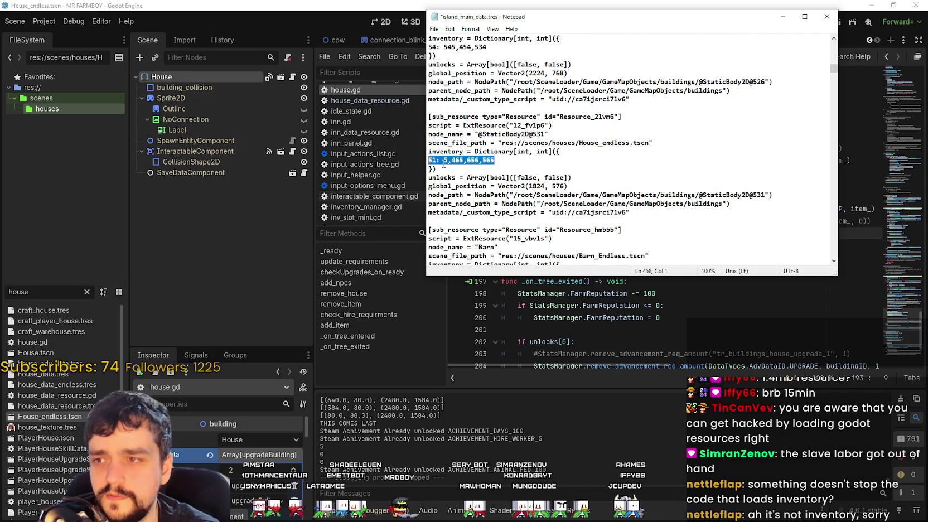
{"action": "left_click", "coordinate": [465, 160]}
{"action": "left_click_drag", "start_coordinate": [436, 169], "coordinate": [436, 160]}
{"action": "scroll", "coordinate": [490, 145], "scroll_direction": "up", "scroll_amount": 3}
{"action": "left_click_drag", "start_coordinate": [491, 134], "coordinate": [448, 125]}
{"action": "scroll", "coordinate": [501, 197], "scroll_direction": "up", "scroll_amount": 4}
{"action": "scroll", "coordinate": [461, 137], "scroll_direction": "up", "scroll_amount": 1}
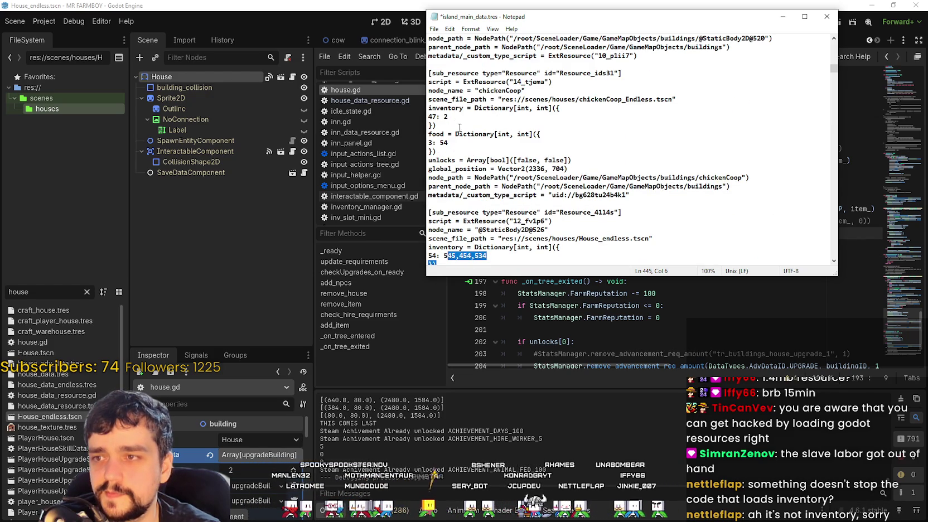
{"action": "scroll", "coordinate": [458, 123], "scroll_direction": "up", "scroll_amount": 5}
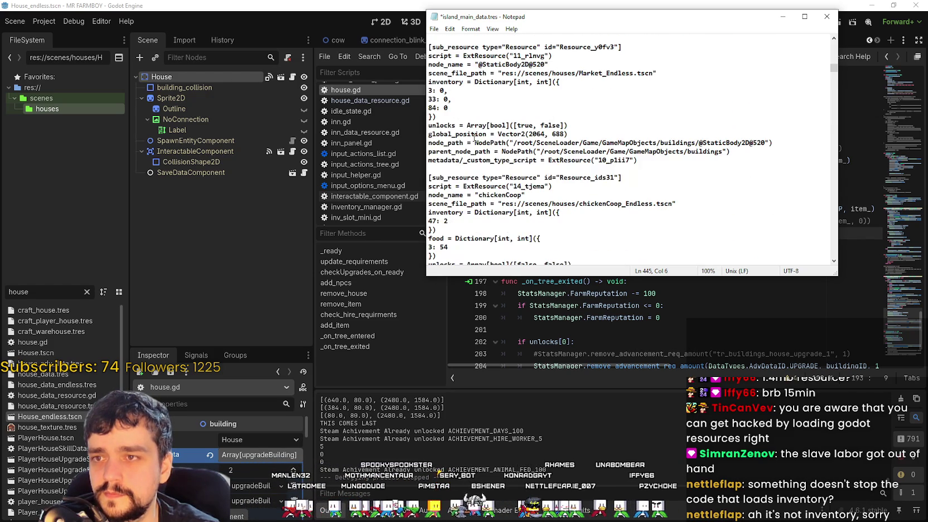
{"action": "scroll", "coordinate": [474, 139], "scroll_direction": "up", "scroll_amount": 1}
{"action": "scroll", "coordinate": [476, 141], "scroll_direction": "up", "scroll_amount": 7}
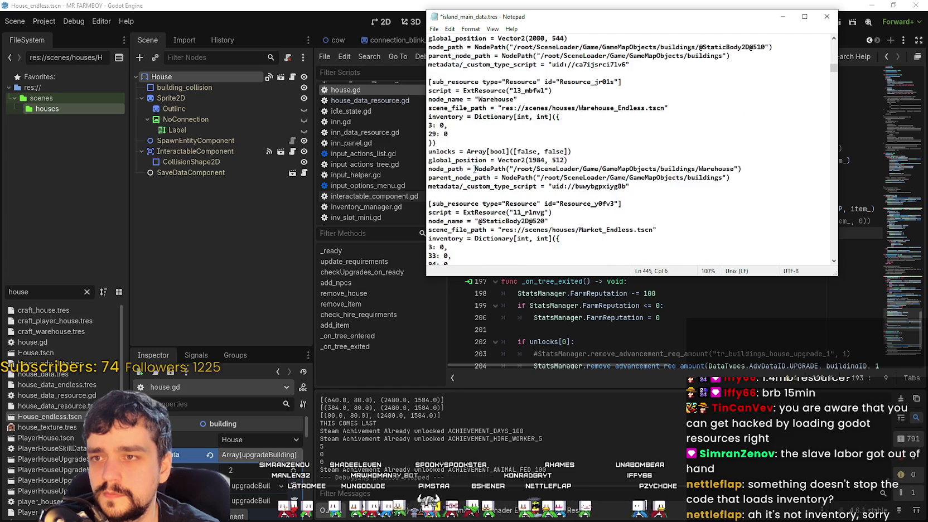
{"action": "left_click_drag", "start_coordinate": [450, 117], "coordinate": [428, 108]}
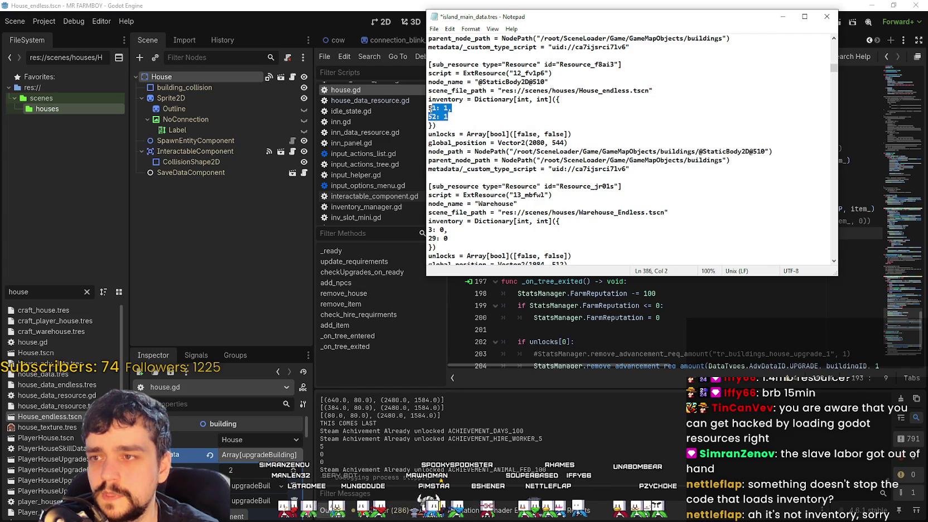
{"action": "scroll", "coordinate": [430, 111], "scroll_direction": "up", "scroll_amount": 2}
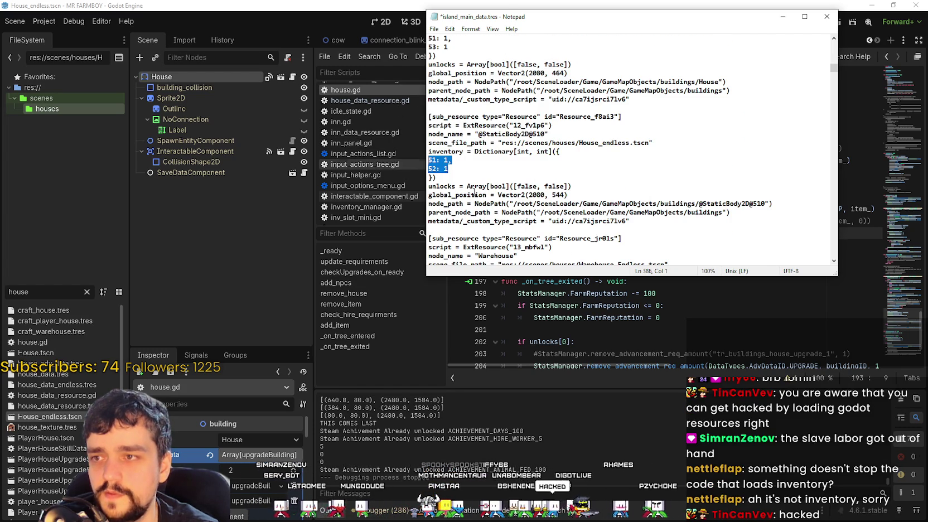
{"action": "scroll", "coordinate": [536, 208], "scroll_direction": "up", "scroll_amount": 5}
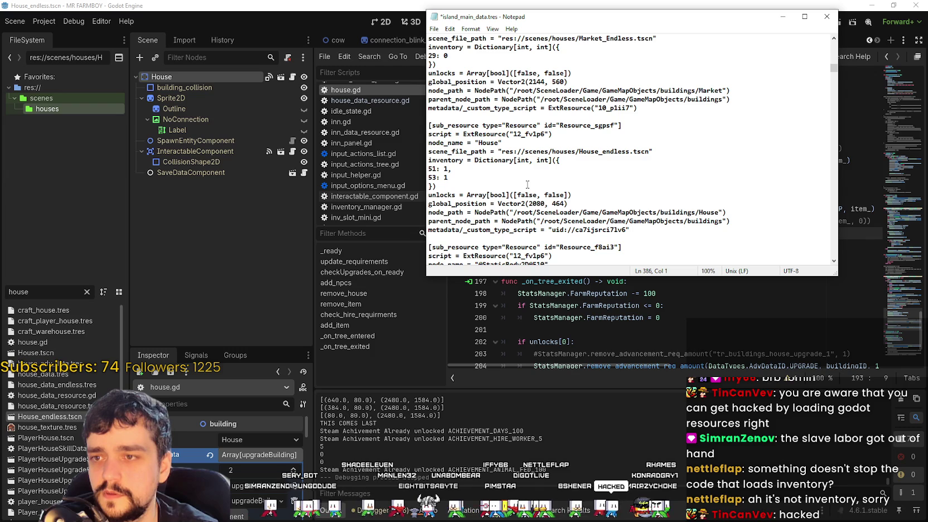
{"action": "scroll", "coordinate": [491, 167], "scroll_direction": "up", "scroll_amount": 3}
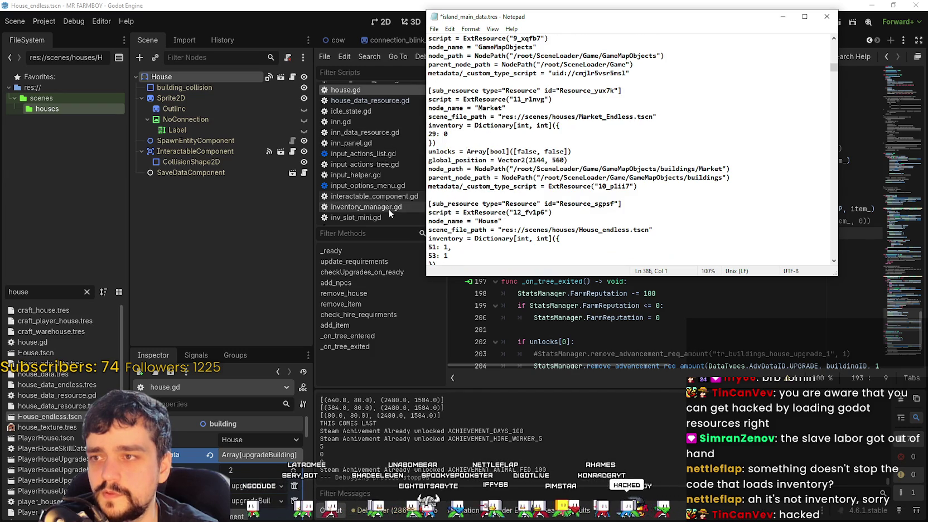
{"action": "scroll", "coordinate": [555, 169], "scroll_direction": "up", "scroll_amount": 1}
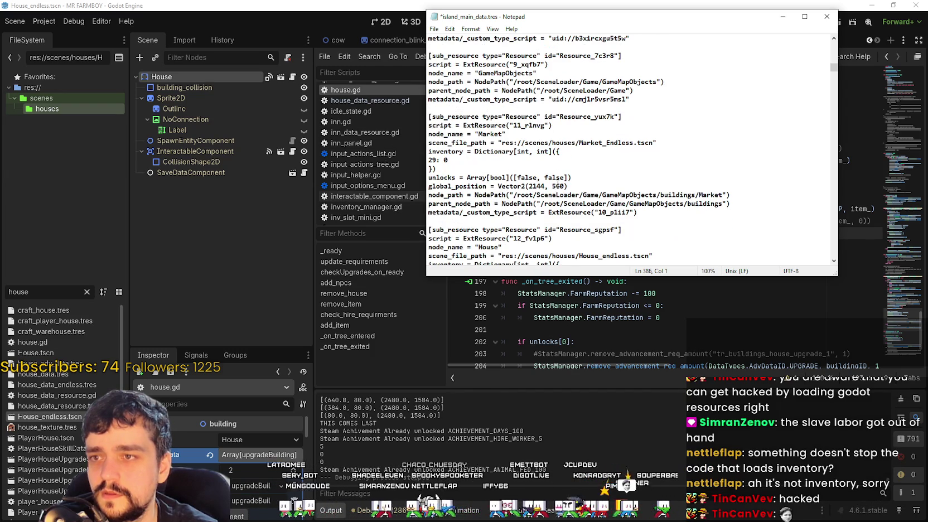
{"action": "scroll", "coordinate": [556, 183], "scroll_direction": "up", "scroll_amount": 4}
{"action": "scroll", "coordinate": [555, 180], "scroll_direction": "down", "scroll_amount": 10}
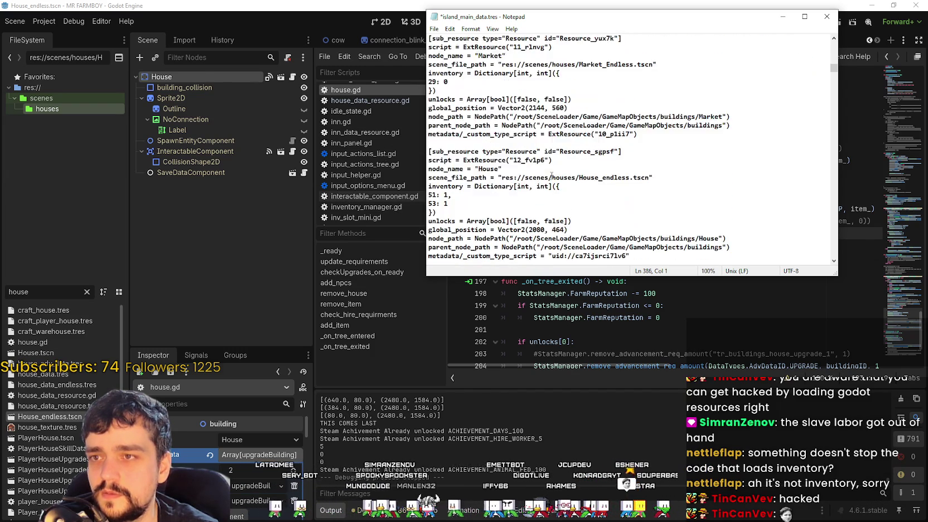
{"action": "scroll", "coordinate": [547, 173], "scroll_direction": "down", "scroll_amount": 5}
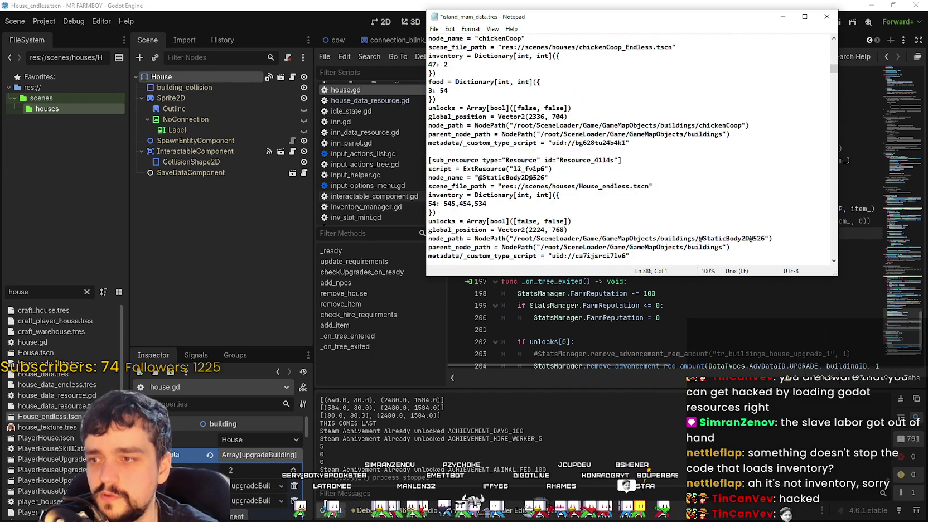
{"action": "scroll", "coordinate": [461, 157], "scroll_direction": "up", "scroll_amount": 3}
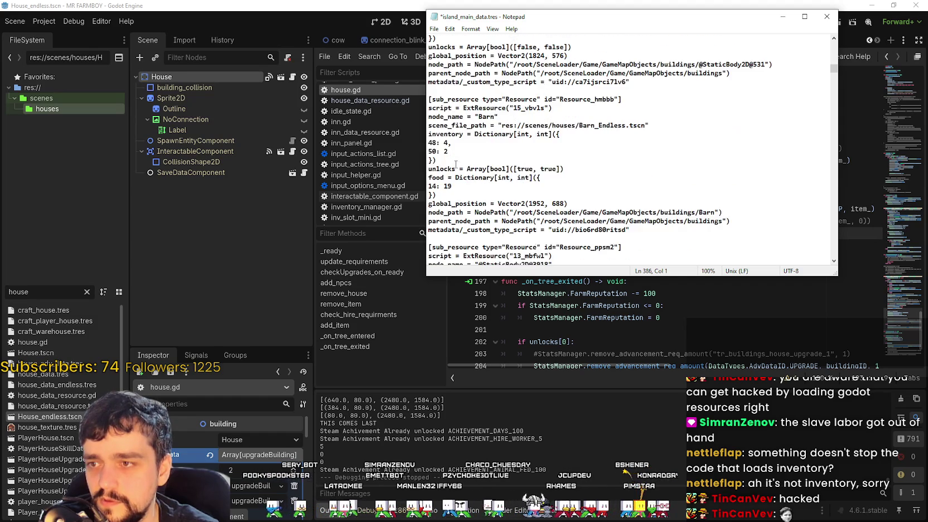
{"action": "left_click_drag", "start_coordinate": [444, 160], "coordinate": [524, 158]}
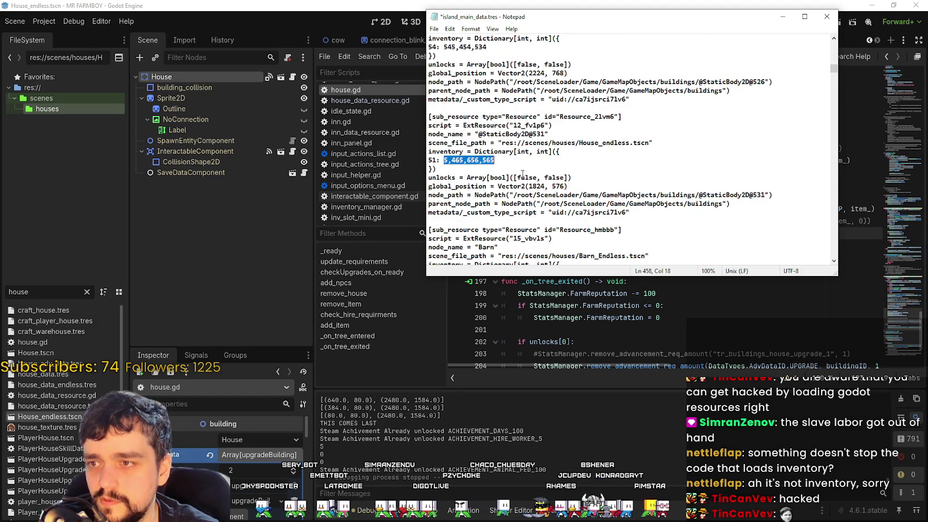
- Replace the 5,465,656,565 and 545,454,534 inventory amounts with 2
{"action": "type", "text": "2"}
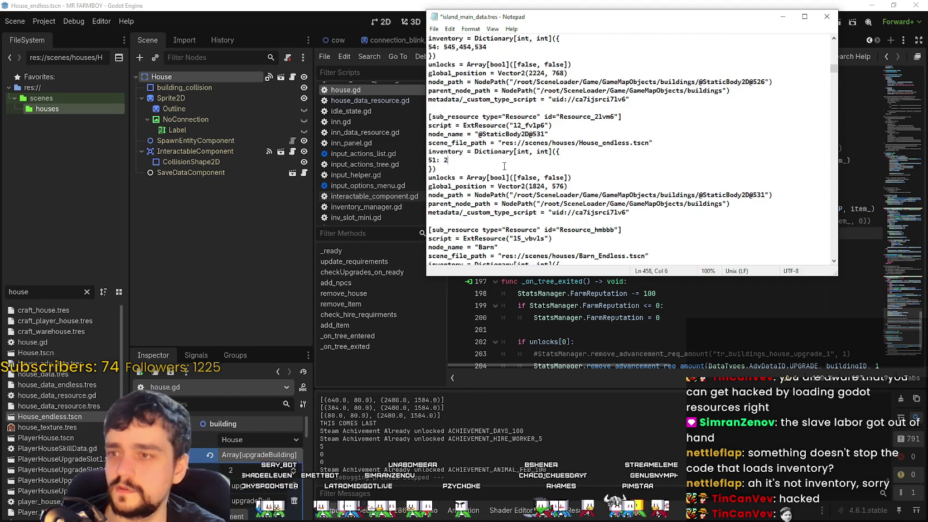
{"action": "scroll", "coordinate": [501, 163], "scroll_direction": "down", "scroll_amount": 8}
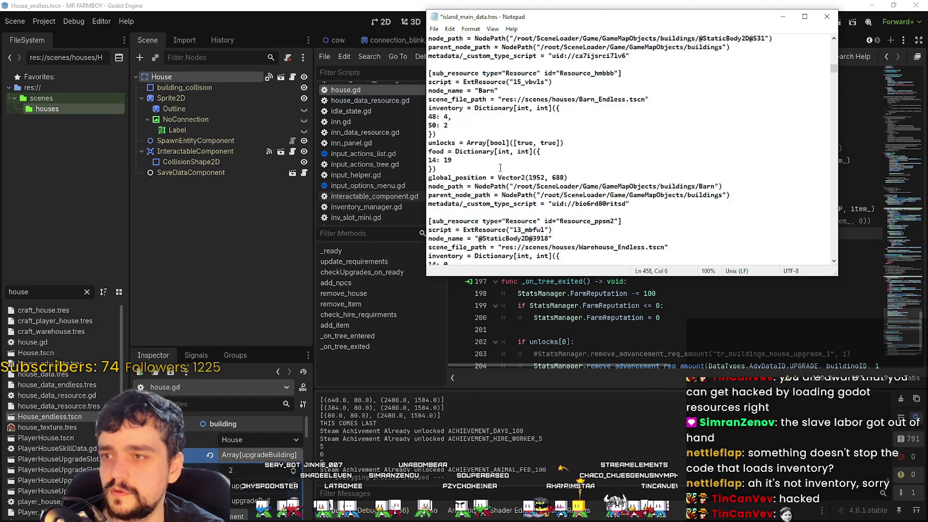
{"action": "scroll", "coordinate": [500, 166], "scroll_direction": "down", "scroll_amount": 10}
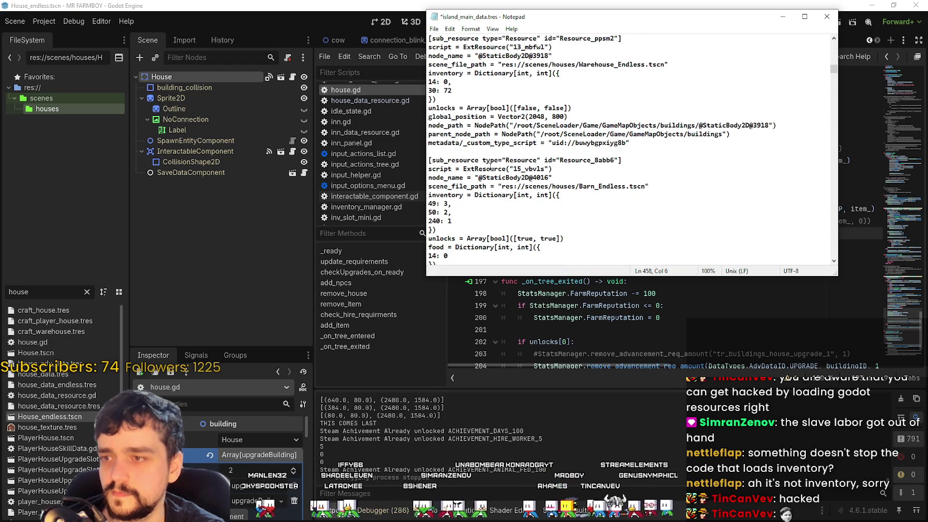
{"action": "scroll", "coordinate": [490, 166], "scroll_direction": "up", "scroll_amount": 15}
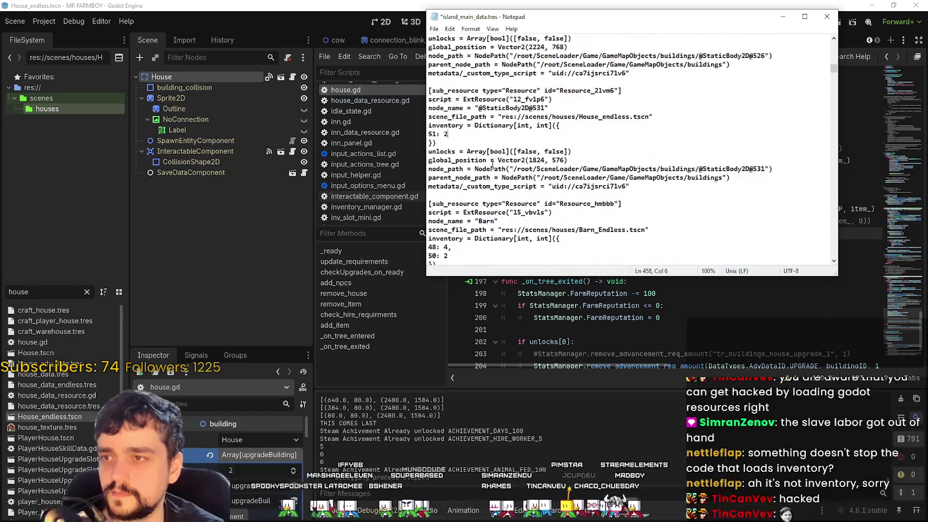
{"action": "left_click_drag", "start_coordinate": [442, 73], "coordinate": [488, 73]}
{"action": "type", "text": "2"}
- Save island_main_data.tres, close Notepad, and run the project from Godot
{"action": "key", "text": "ctrl+s"}
{"action": "left_click", "coordinate": [824, 18]}
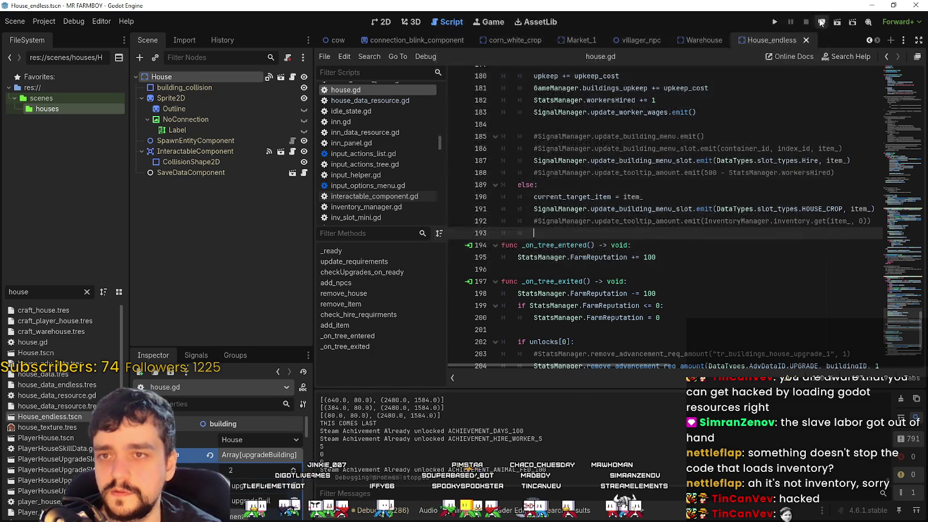
{"action": "left_click", "coordinate": [711, 135]}
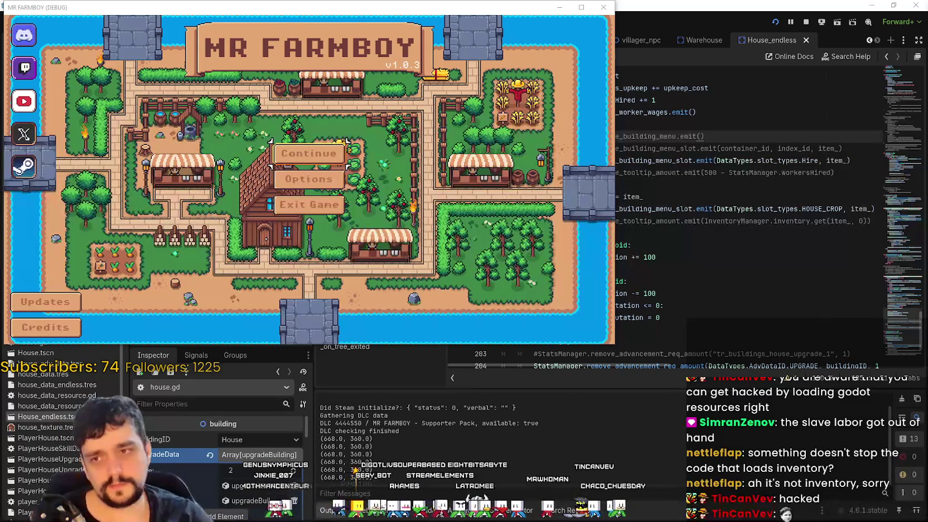
- Choose Continue, scroll the save list, and load the Save 8 slot
{"action": "left_click", "coordinate": [324, 155]}
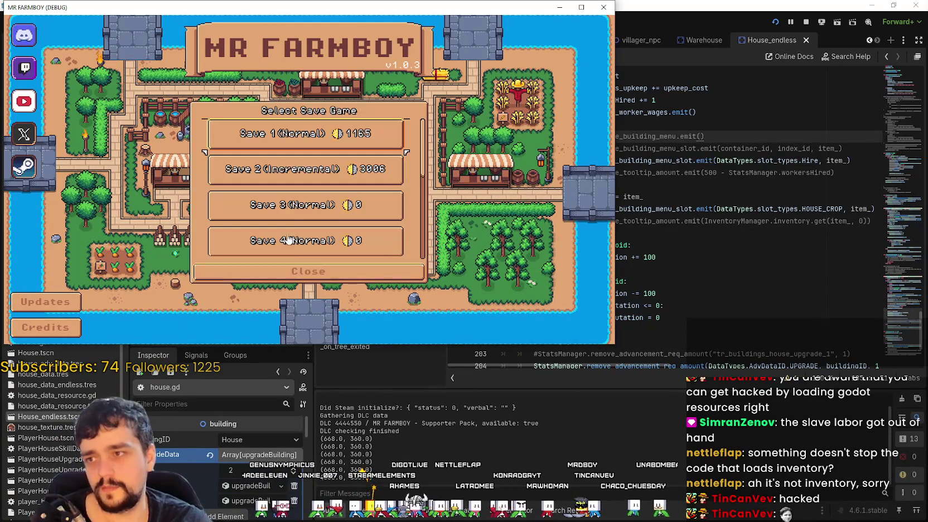
{"action": "left_click", "coordinate": [289, 174]}
{"action": "scroll", "coordinate": [279, 176], "scroll_direction": "down", "scroll_amount": 5}
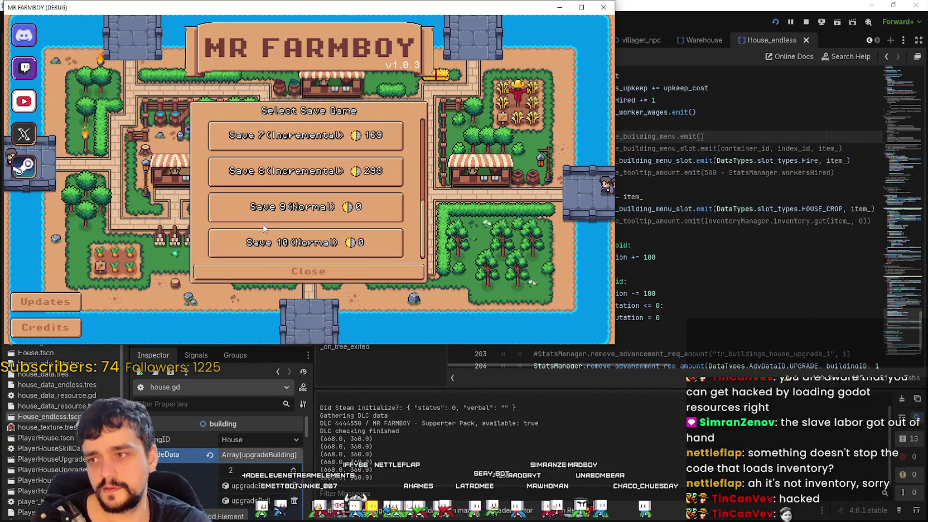
{"action": "left_click", "coordinate": [260, 177]}
{"action": "left_click", "coordinate": [262, 177]}
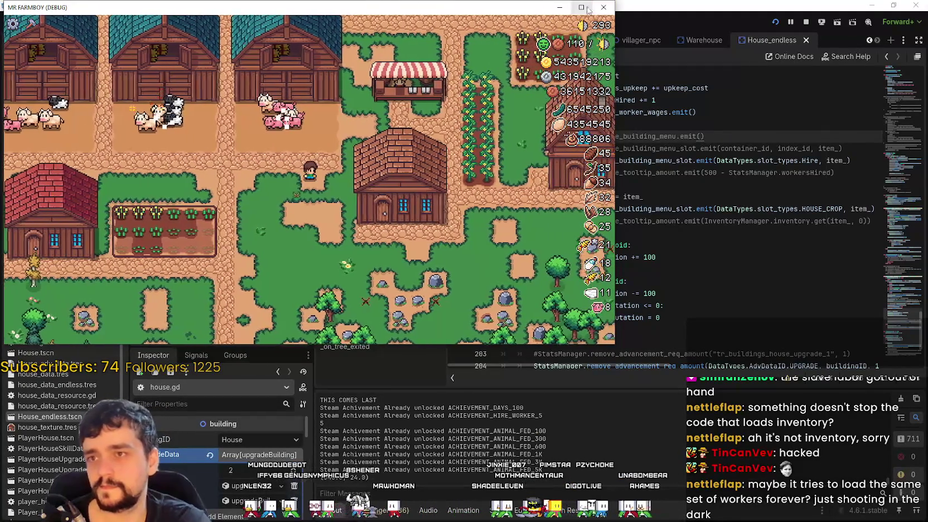
- Maximize the game window and check the House, Coop and player house panels
{"action": "left_click", "coordinate": [581, 7]}
{"action": "scroll", "coordinate": [366, 168], "scroll_direction": "down", "scroll_amount": 5}
{"action": "scroll", "coordinate": [457, 250], "scroll_direction": "up", "scroll_amount": 5}
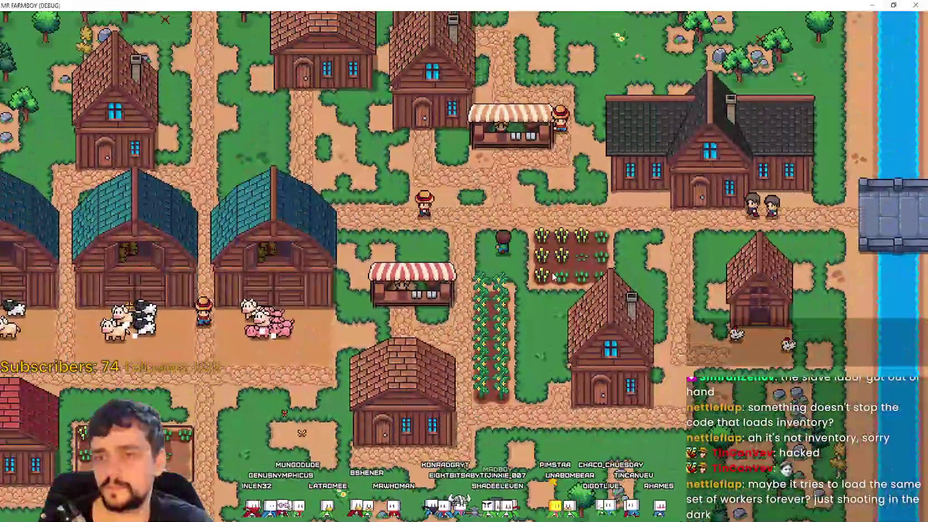
{"action": "key", "text": "s"}
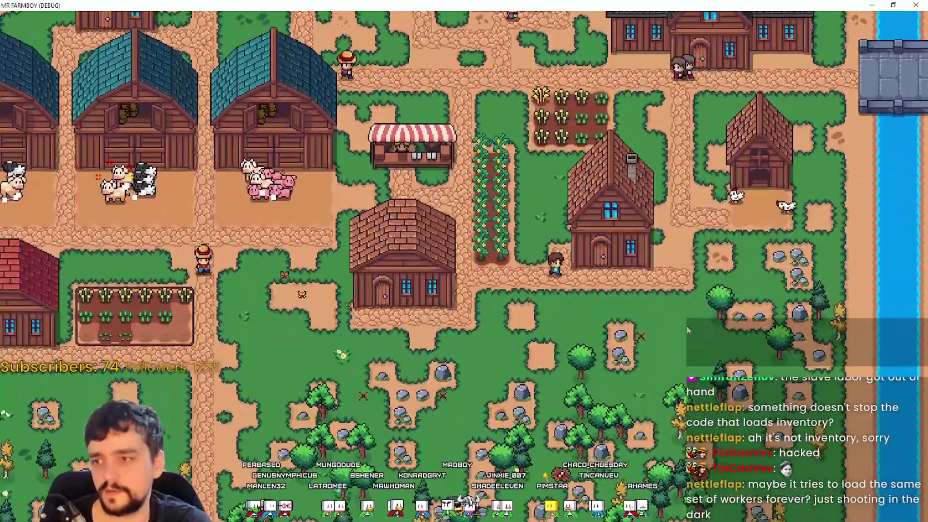
{"action": "left_click", "coordinate": [614, 262]}
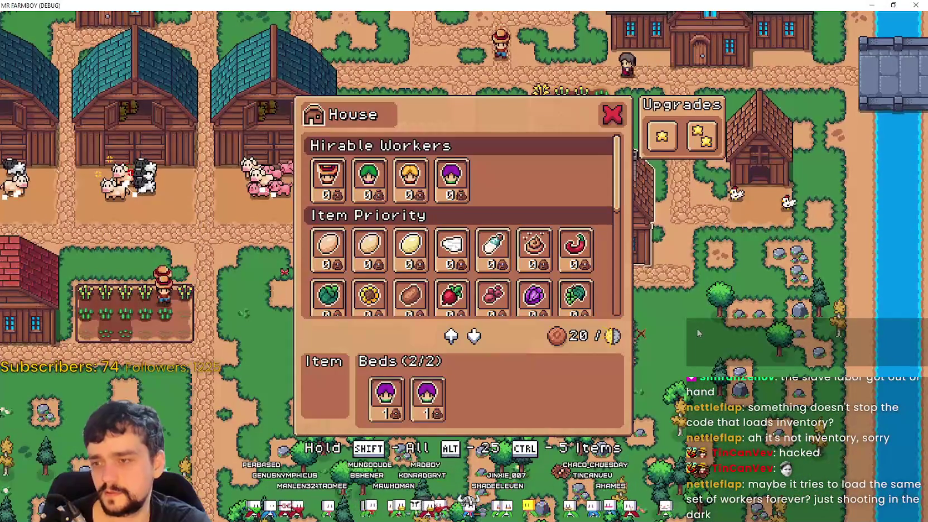
{"action": "mouse_move", "coordinate": [424, 406]}
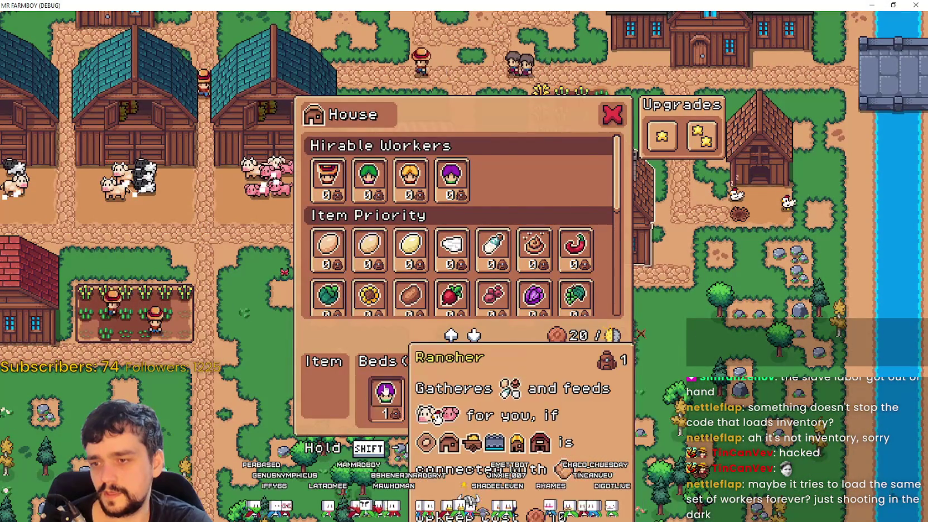
{"action": "key", "text": "Escape"}
{"action": "key", "text": "w"}
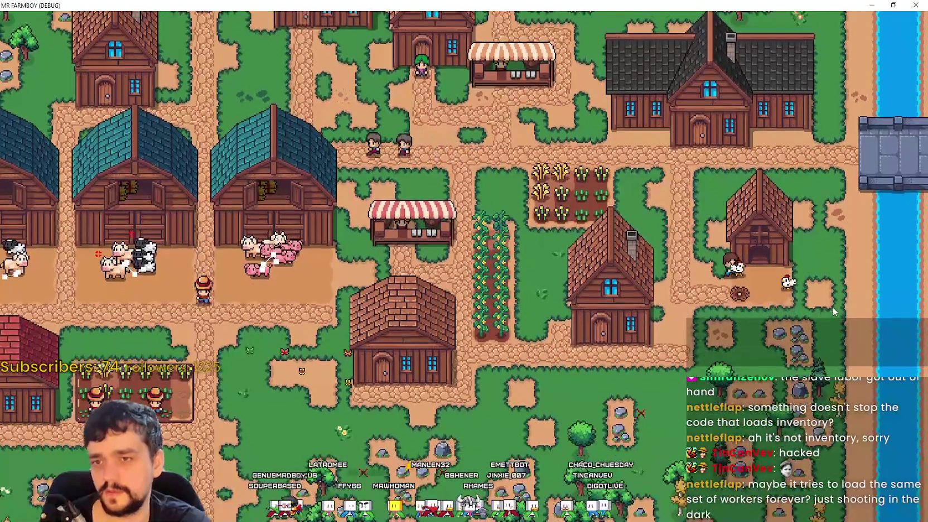
{"action": "left_click", "coordinate": [825, 305]}
{"action": "key", "text": "Escape"}
{"action": "key", "text": "w"}
{"action": "left_click", "coordinate": [805, 302]}
{"action": "key", "text": "Escape"}
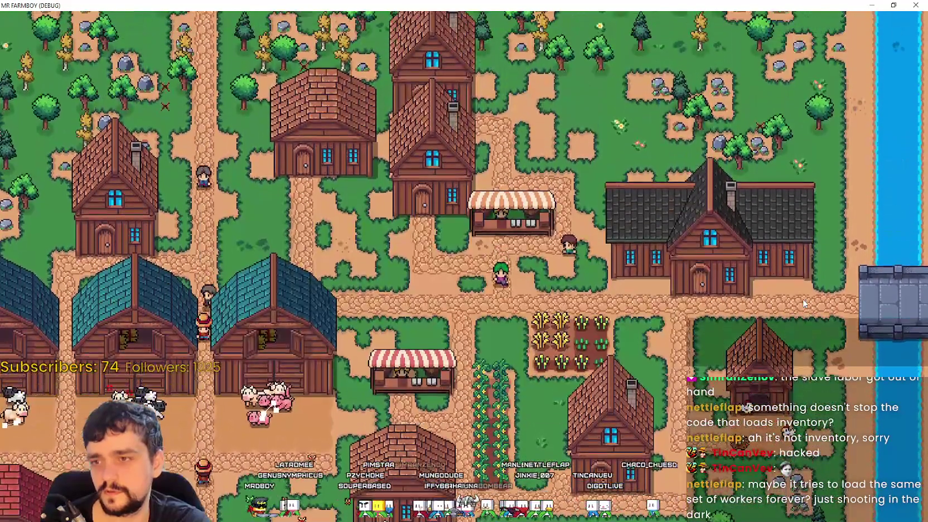
- Check the Market, another House and the Warehouse inventories
{"action": "left_click", "coordinate": [804, 303]}
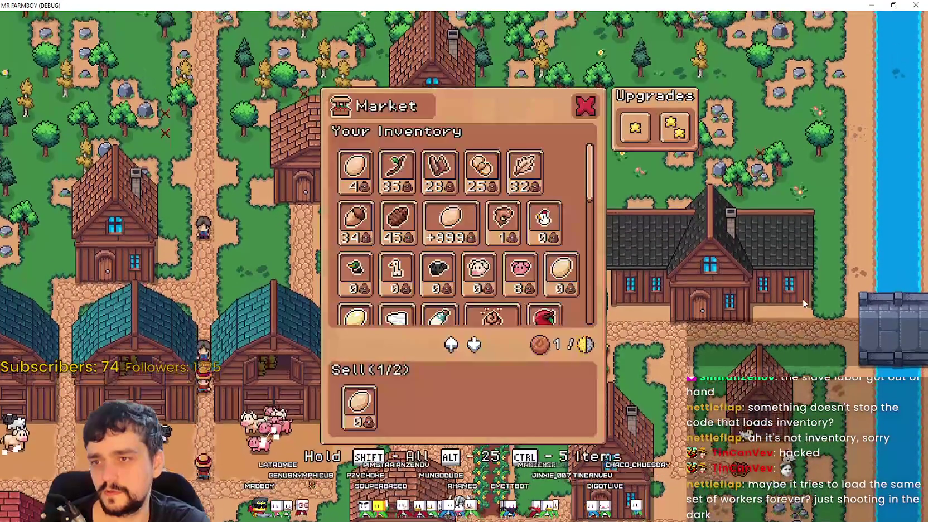
{"action": "key", "text": "Escape"}
{"action": "left_click", "coordinate": [801, 298]}
{"action": "key", "text": "Escape"}
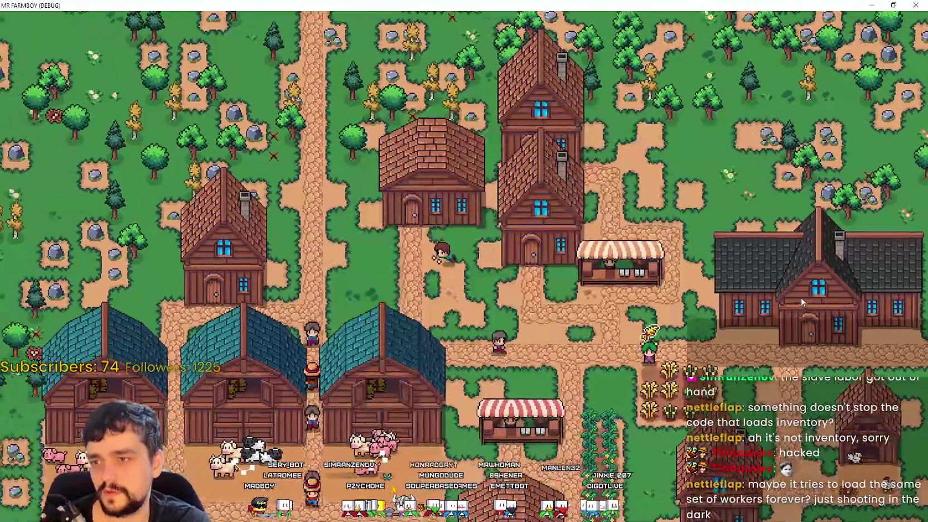
{"action": "left_click", "coordinate": [801, 298]}
{"action": "key", "text": "Escape"}
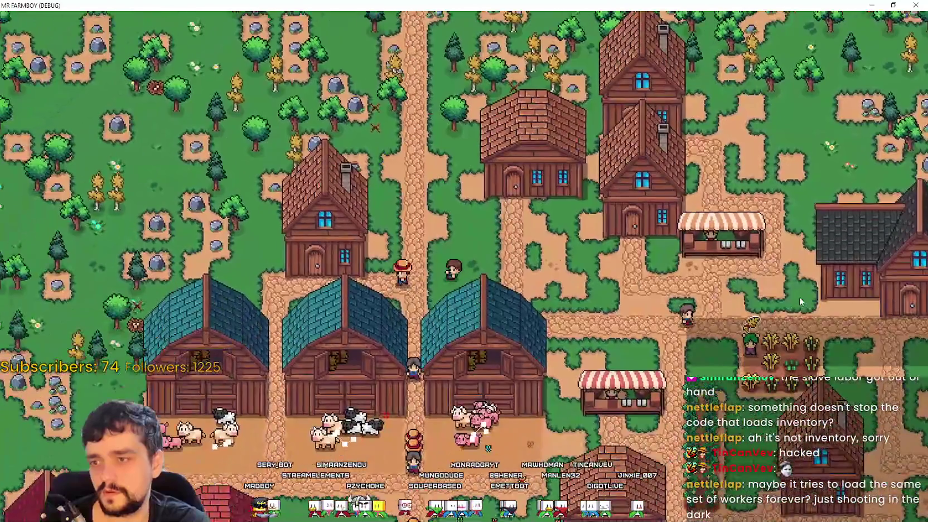
{"action": "key", "text": "s"}
{"action": "key", "text": "a"}
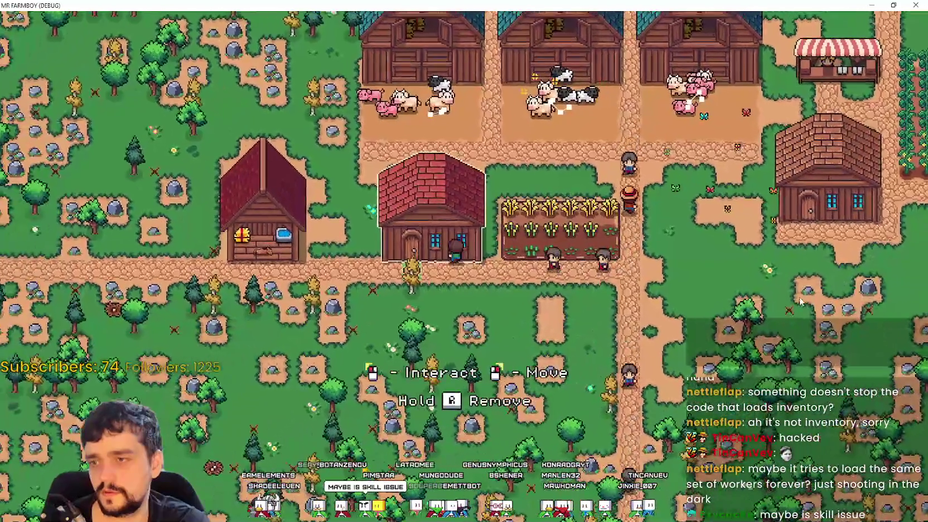
- Inspect the Warehouse and the village houses' worker and bed panels
{"action": "left_click", "coordinate": [783, 298]}
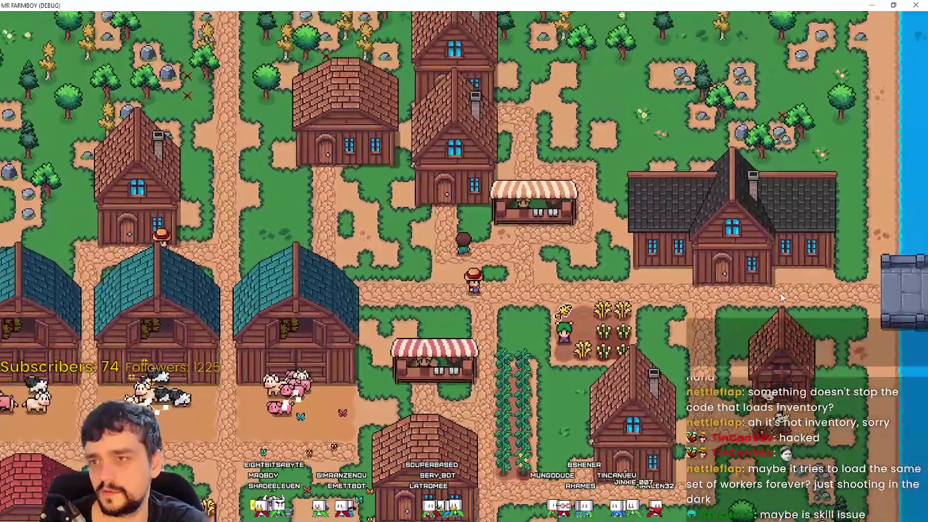
{"action": "left_click", "coordinate": [781, 294]}
{"action": "left_click", "coordinate": [781, 293]}
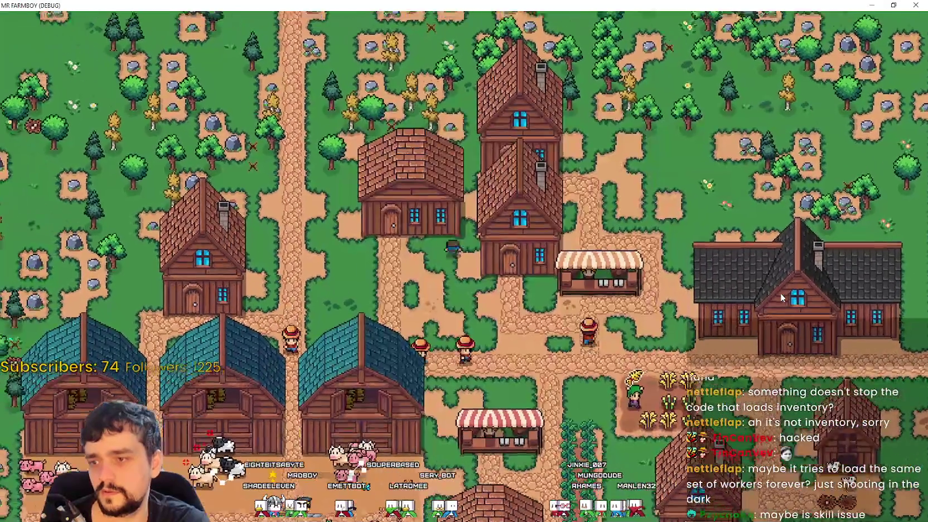
{"action": "left_click", "coordinate": [780, 293]}
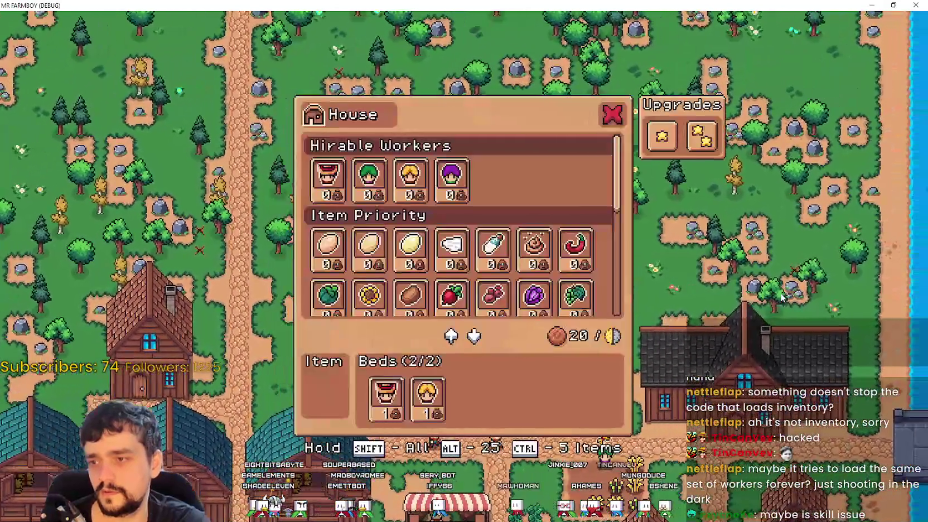
{"action": "left_click", "coordinate": [781, 298]}
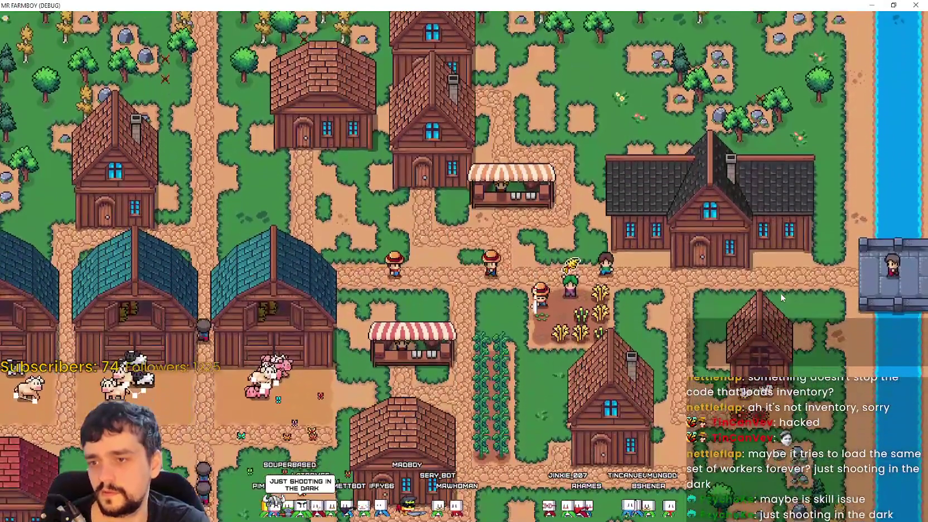
{"action": "key", "text": "s"}
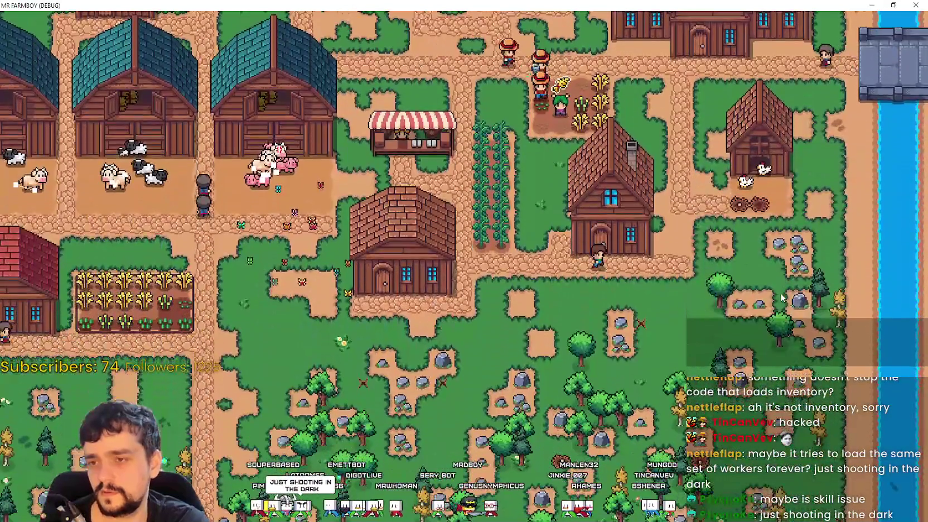
{"action": "left_click", "coordinate": [782, 298]}
{"action": "left_click", "coordinate": [782, 298]}
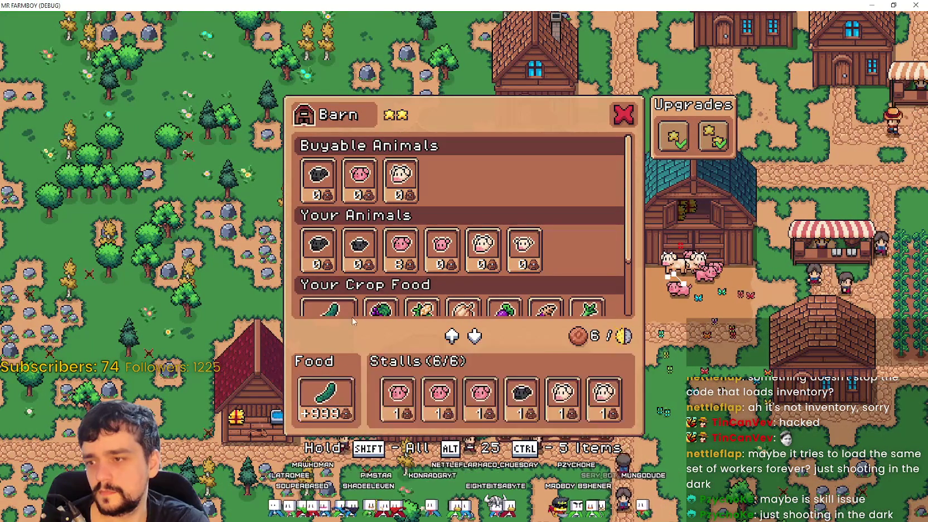
{"action": "mouse_move", "coordinate": [311, 386]}
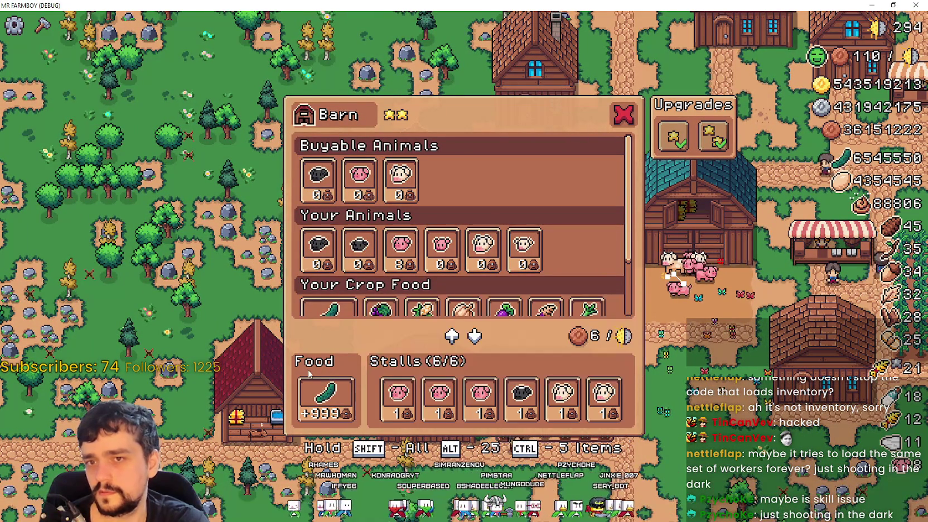
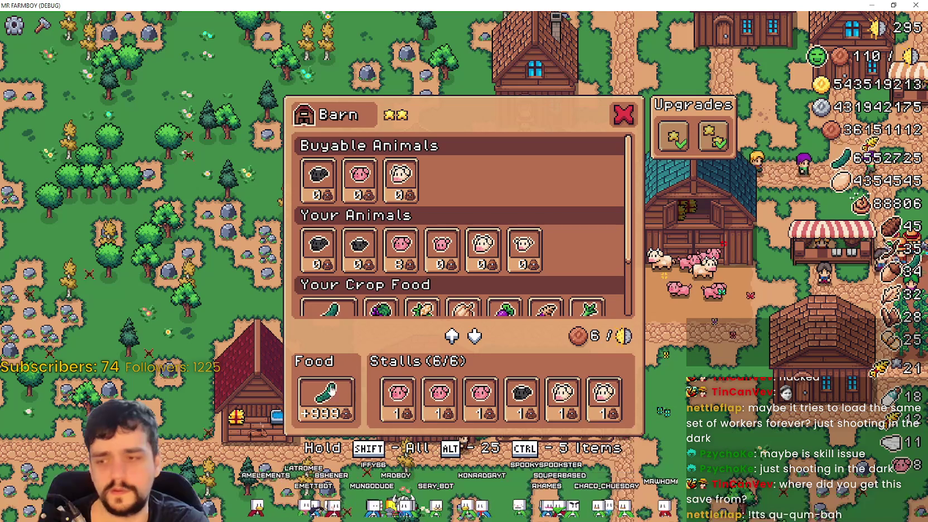
- Close the Barn panel with Escape and stop the running game with F8
{"action": "key", "text": "Escape"}
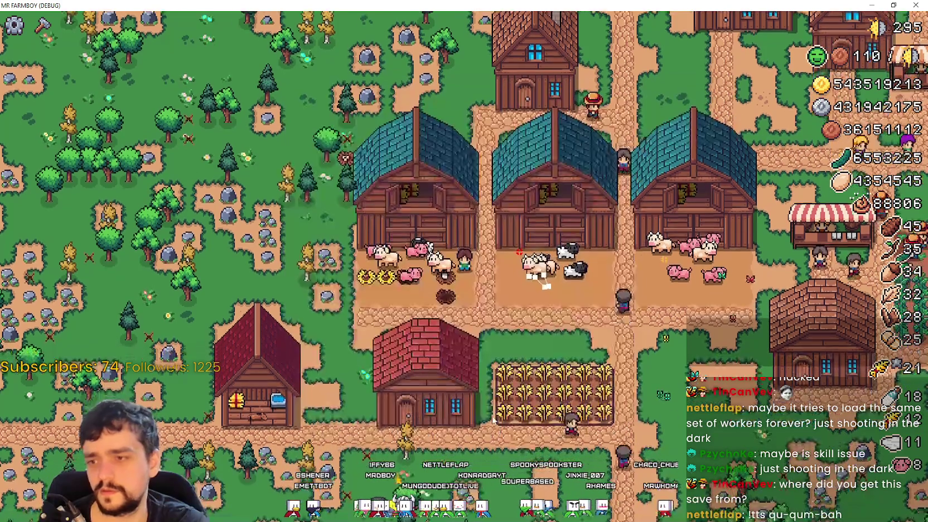
{"action": "key", "text": "F8"}
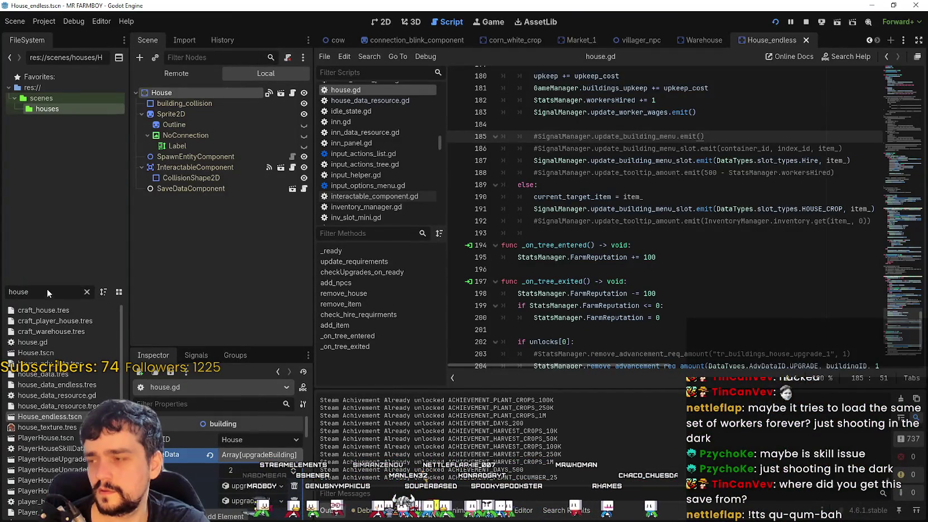
- Search 'varba' in FileSystem, then open Barn_Endless.tscn and its barn.gd script
{"action": "type", "text": "var"}
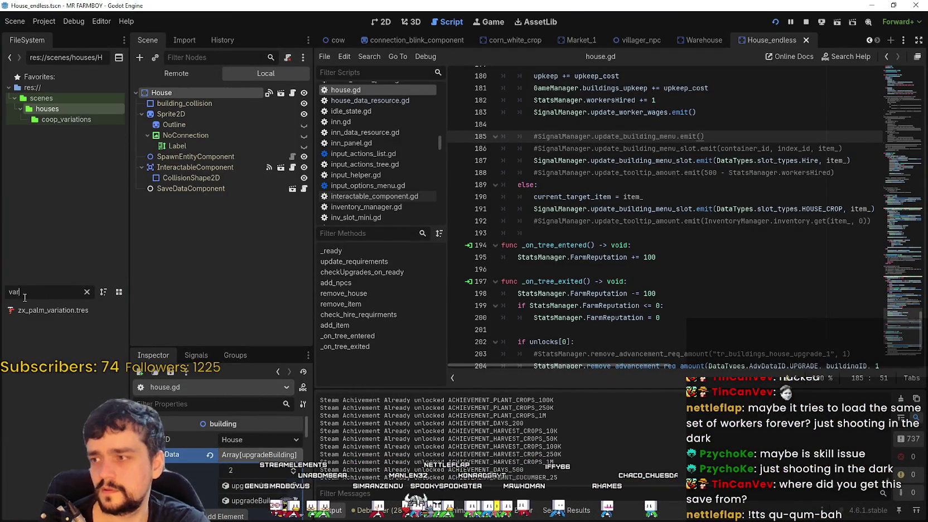
{"action": "type", "text": "barn"}
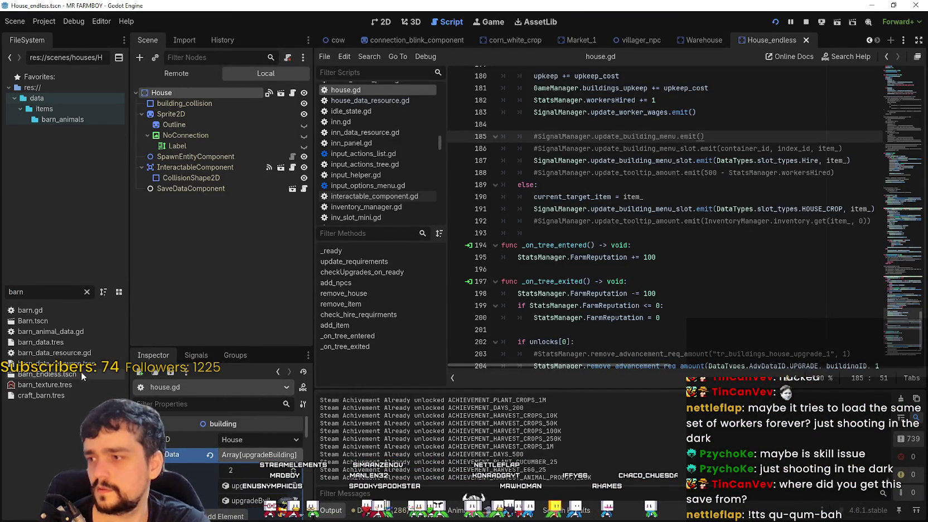
{"action": "double_click", "coordinate": [89, 378]}
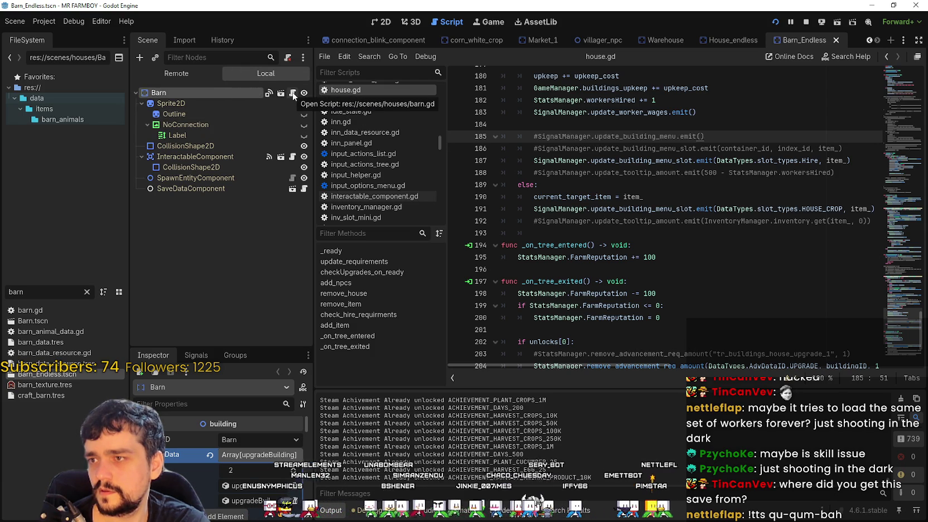
{"action": "left_click", "coordinate": [293, 95]}
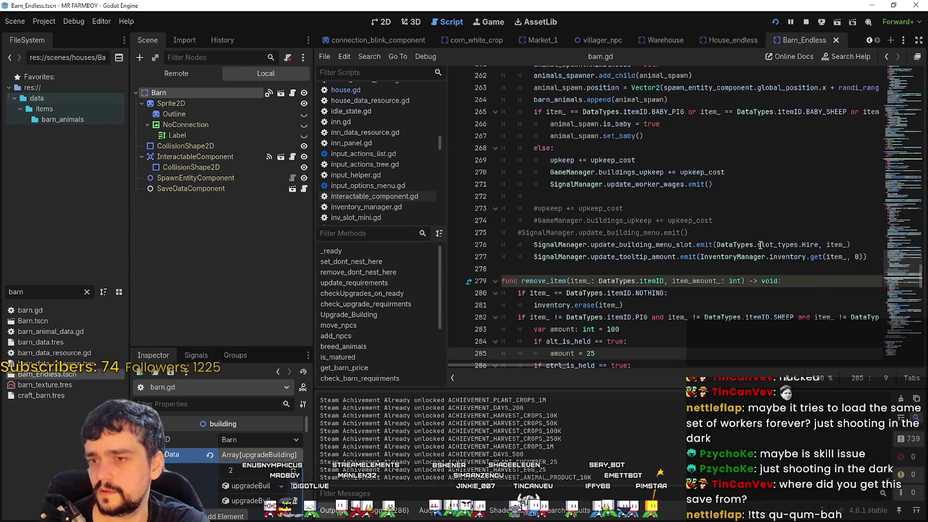
- Inspect the remove_item lines in barn.gd that set amount to 5 and 25
{"action": "scroll", "coordinate": [760, 245], "scroll_direction": "up", "scroll_amount": 7}
{"action": "scroll", "coordinate": [711, 261], "scroll_direction": "down", "scroll_amount": 11}
{"action": "left_click", "coordinate": [615, 226]}
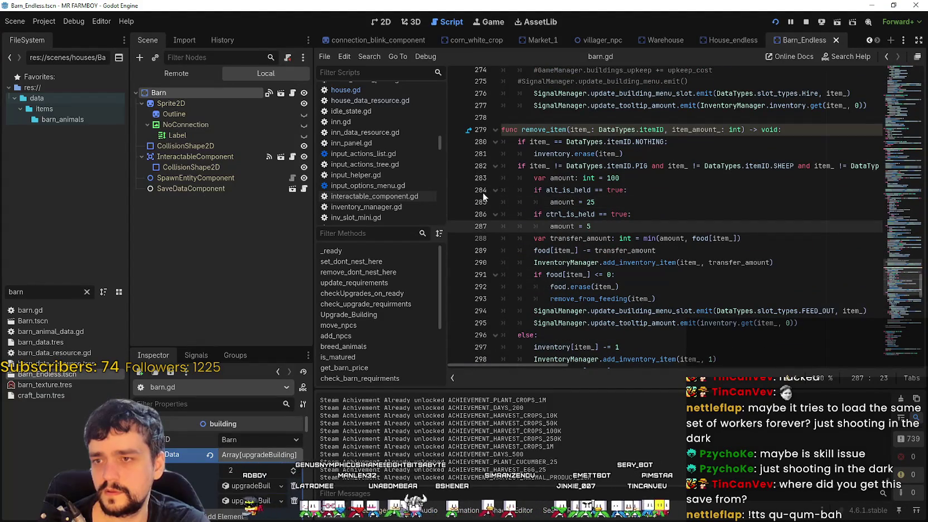
{"action": "left_click", "coordinate": [527, 202]}
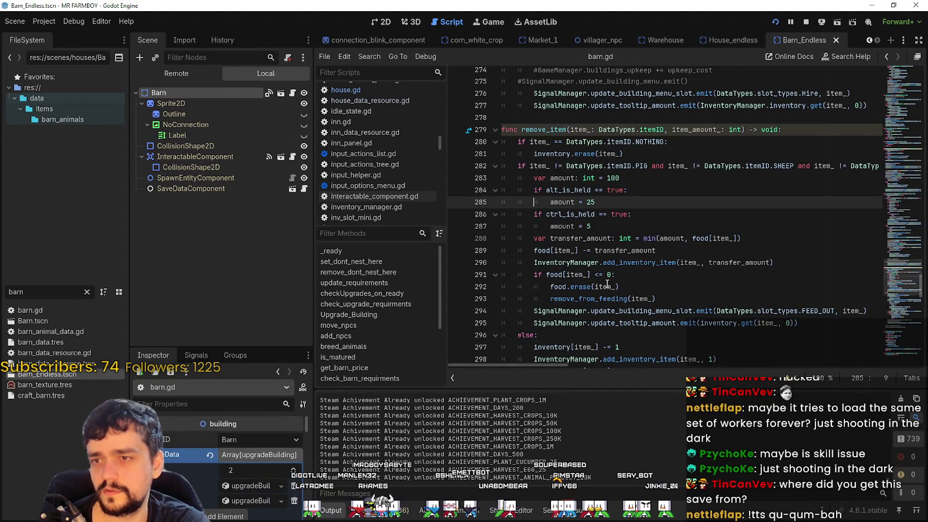
{"action": "left_click", "coordinate": [608, 225]}
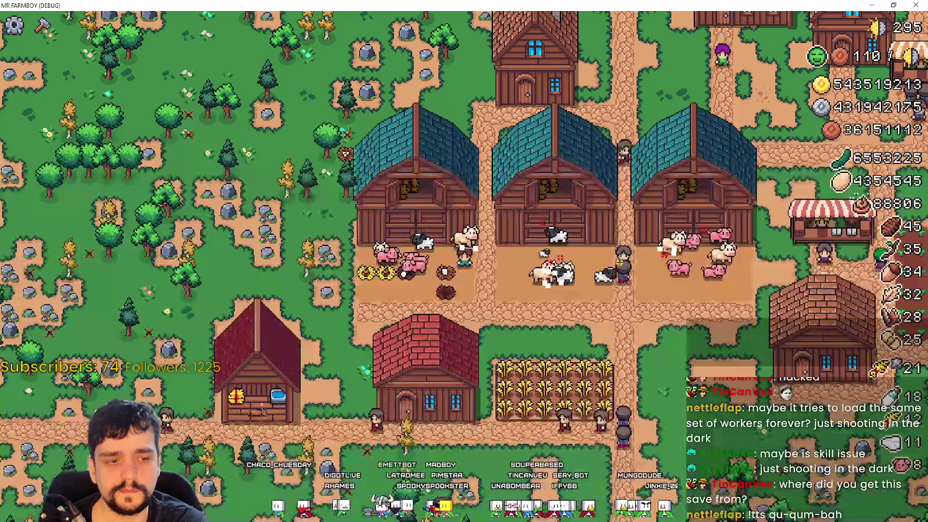
- Move 300 cucumbers into the barn's Crop Food and close the Barn panel
{"action": "left_click", "coordinate": [612, 301]}
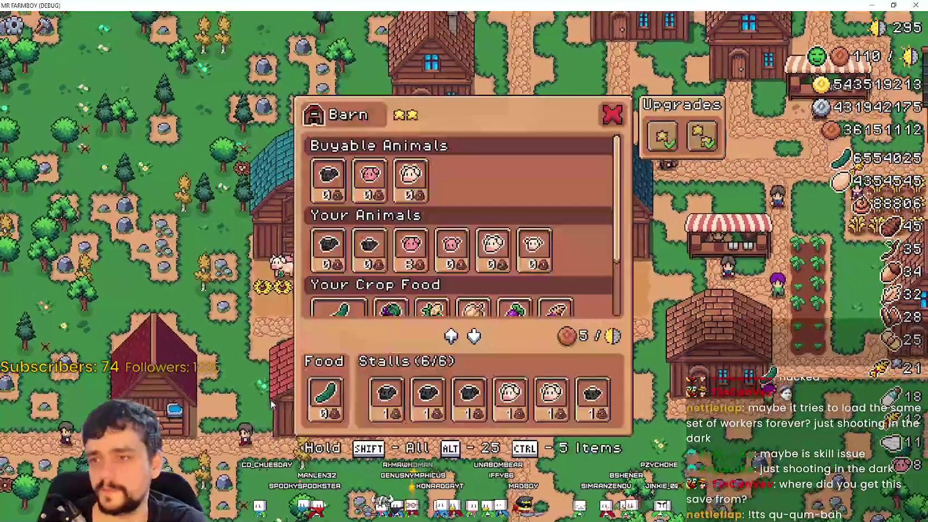
{"action": "scroll", "coordinate": [351, 292], "scroll_direction": "down", "scroll_amount": 1}
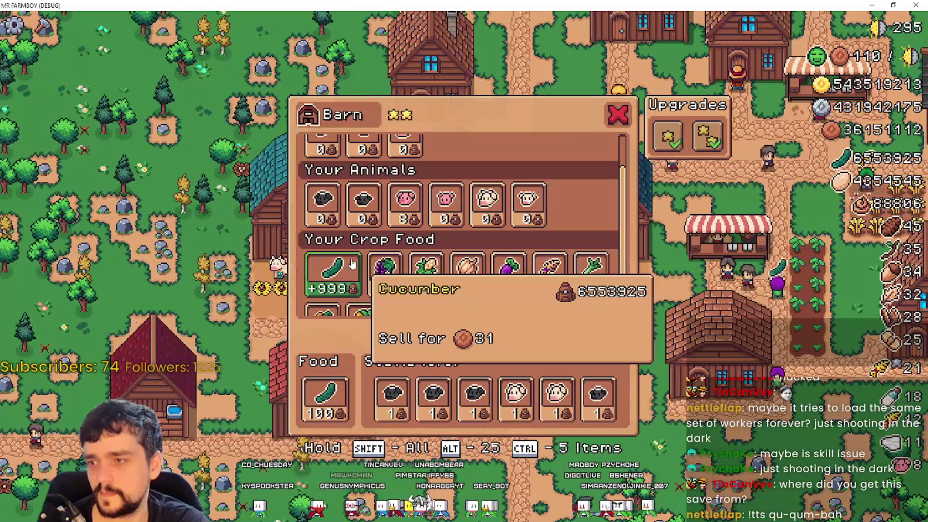
{"action": "left_click", "coordinate": [352, 264]}
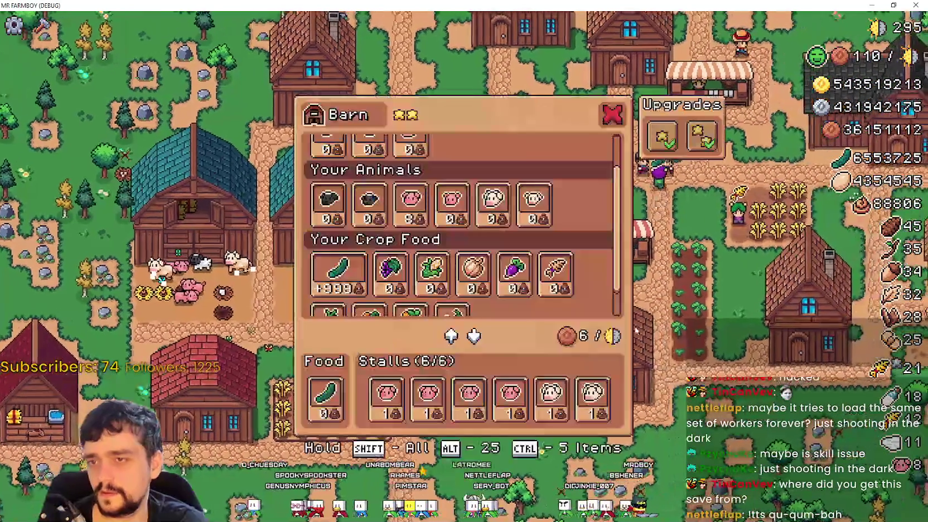
{"action": "left_click", "coordinate": [334, 271], "text": "shift"}
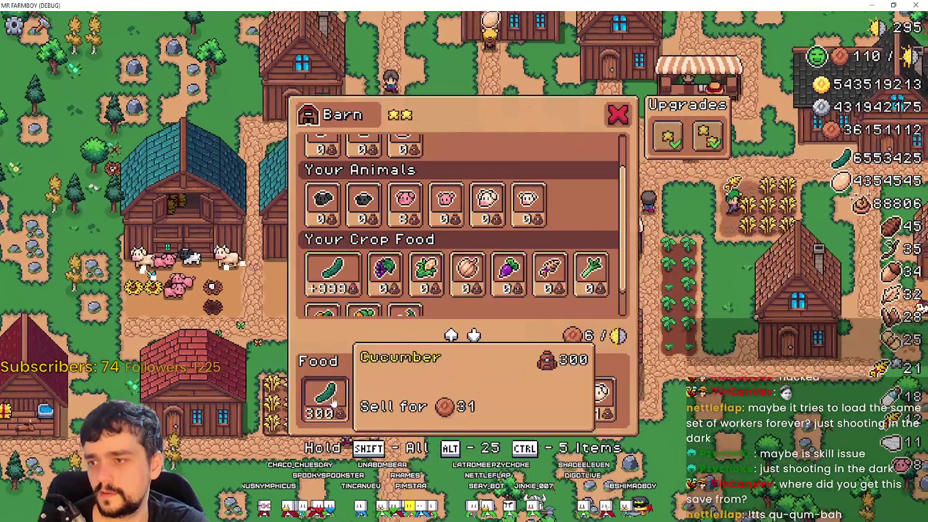
{"action": "key", "text": "Escape"}
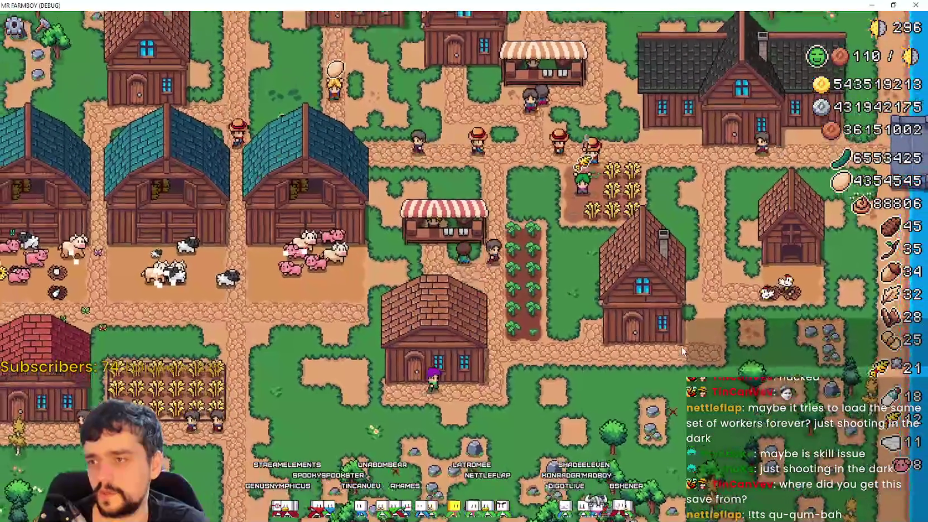
- Check the Market, House and Warehouse inventories one after another
{"action": "key", "text": "m"}
{"action": "scroll", "coordinate": [543, 278], "scroll_direction": "down", "scroll_amount": 3}
{"action": "key", "text": "Escape"}
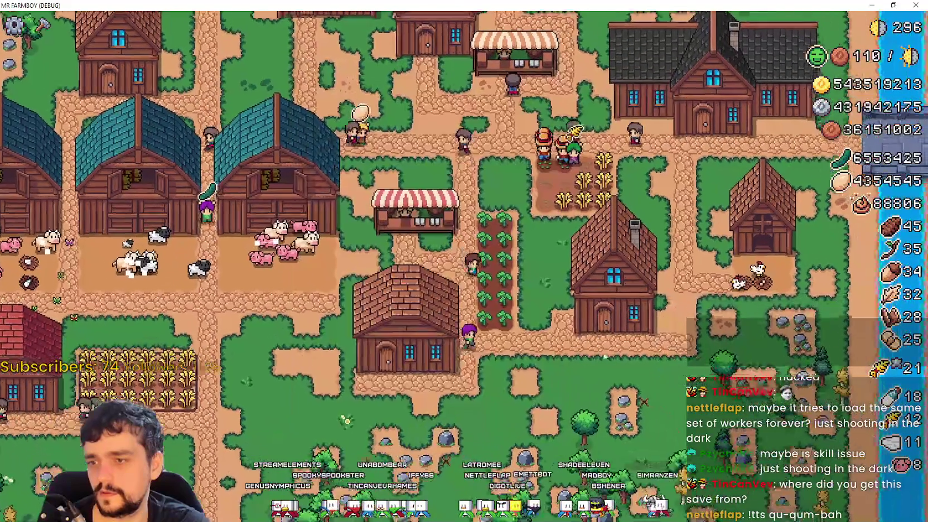
{"action": "key", "text": "h"}
{"action": "key", "text": "Escape"}
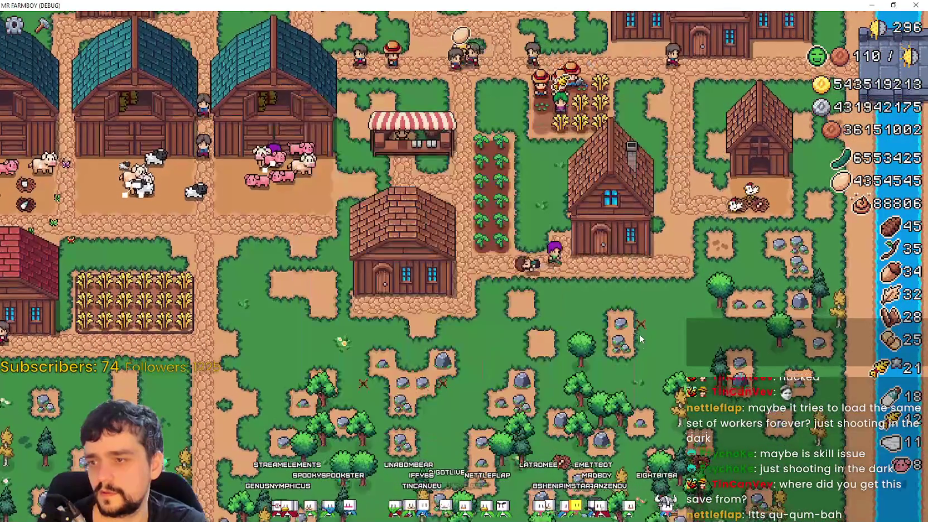
{"action": "key", "text": "w"}
{"action": "key", "text": "Escape"}
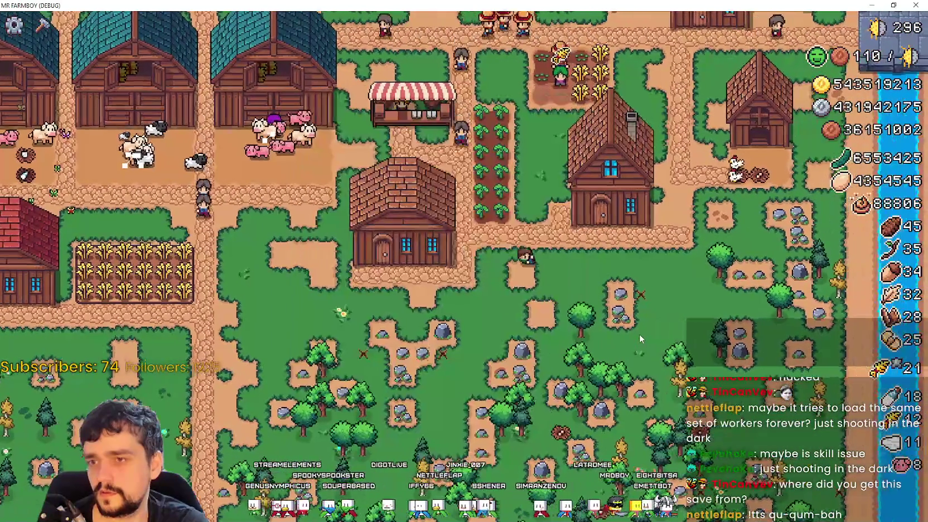
{"action": "key", "text": "w"}
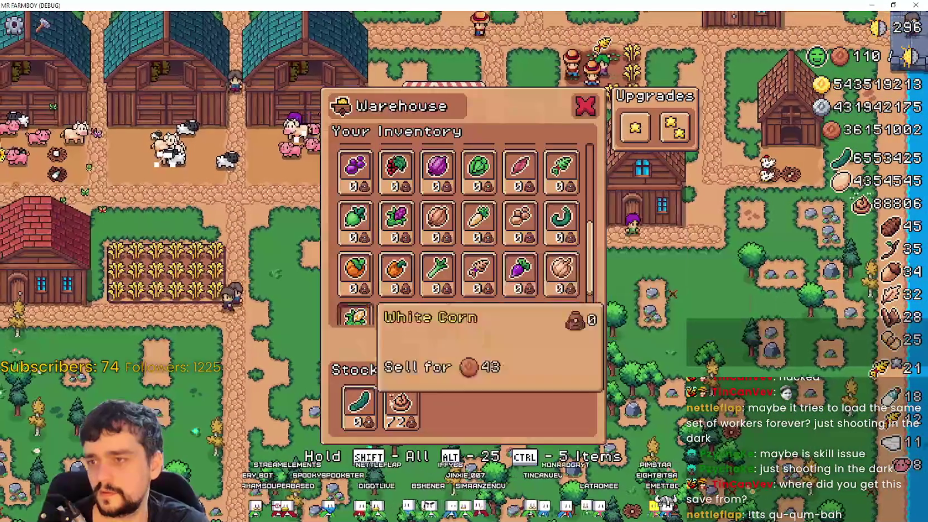
{"action": "scroll", "coordinate": [391, 212], "scroll_direction": "up", "scroll_amount": 5}
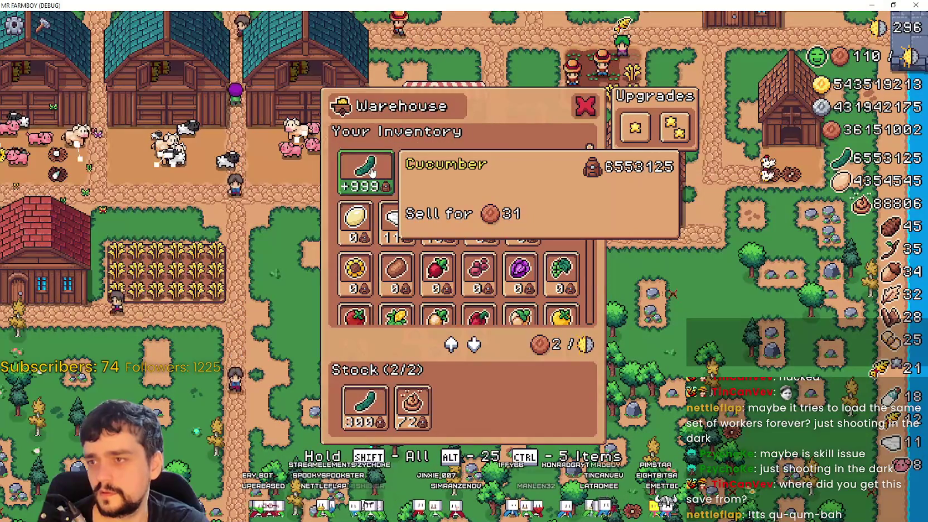
- Close the warehouse, walk the farmer around, and cancel a land-tile placement
{"action": "key", "text": "w"}
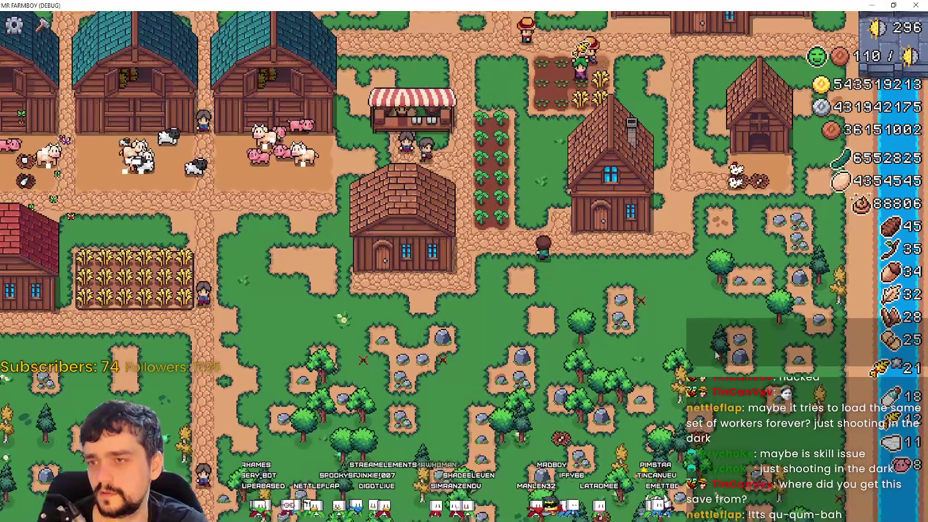
{"action": "key", "text": "c"}
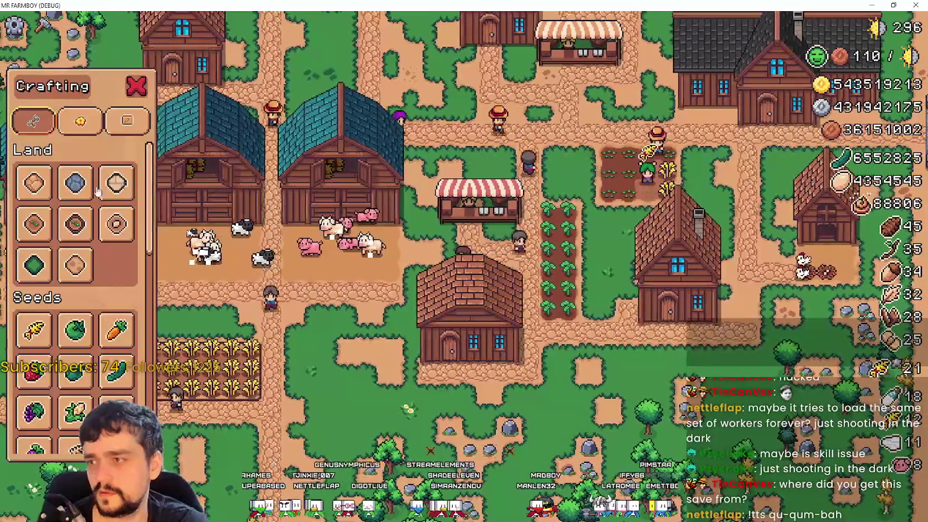
{"action": "key", "text": "w"}
{"action": "key", "text": "a"}
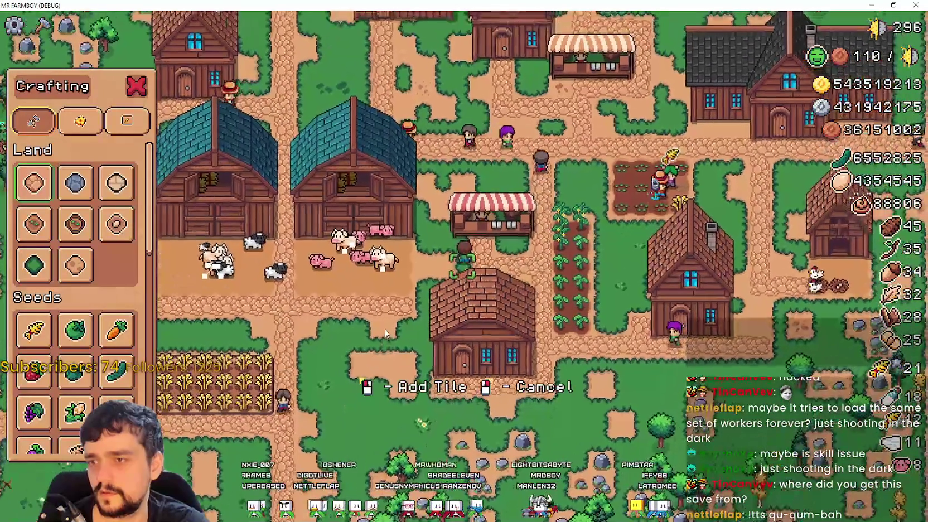
{"action": "key", "text": "a"}
{"action": "key", "text": "s"}
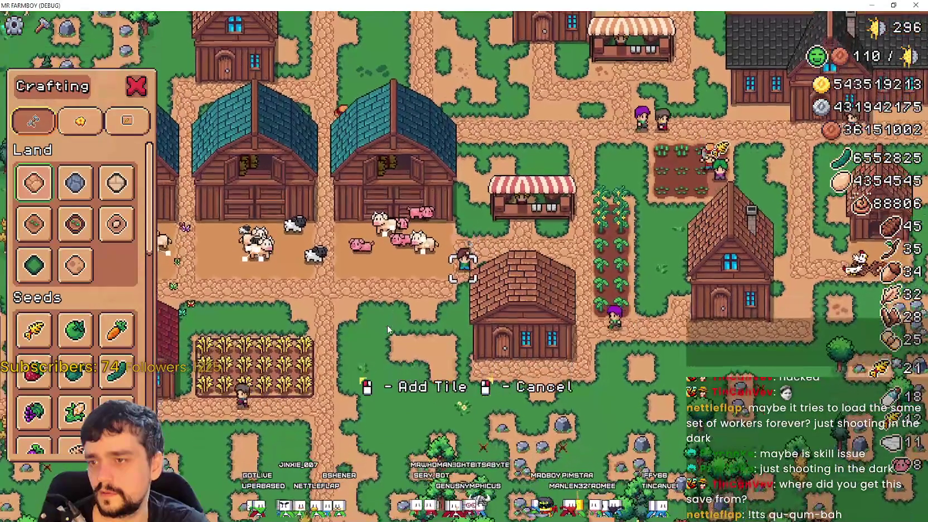
{"action": "right_click", "coordinate": [388, 325]}
{"action": "key", "text": "d"}
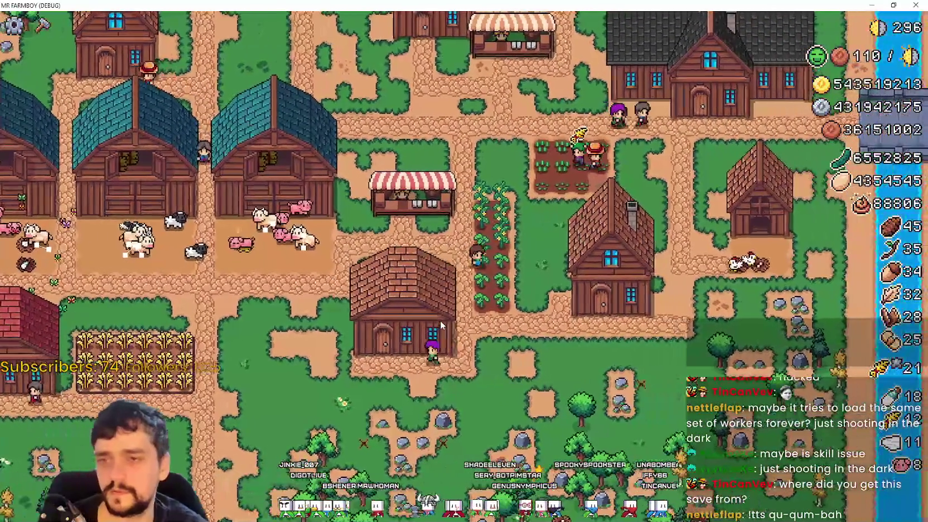
{"action": "key", "text": "s"}
{"action": "key", "text": "w"}
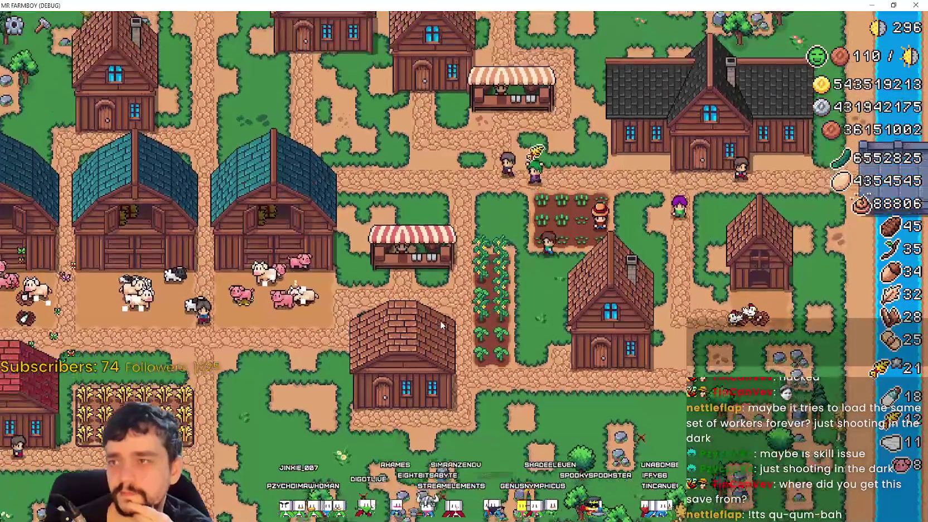
{"action": "key", "text": "s"}
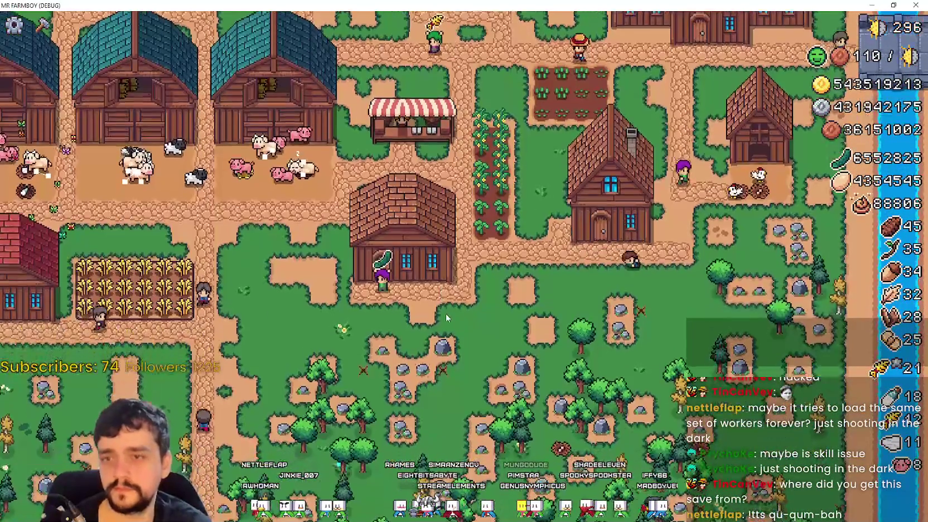
- Walk the farmer past the market stall to the house and check its management window
{"action": "key", "text": "c"}
{"action": "key", "text": "d"}
{"action": "key", "text": "w"}
{"action": "key", "text": "c"}
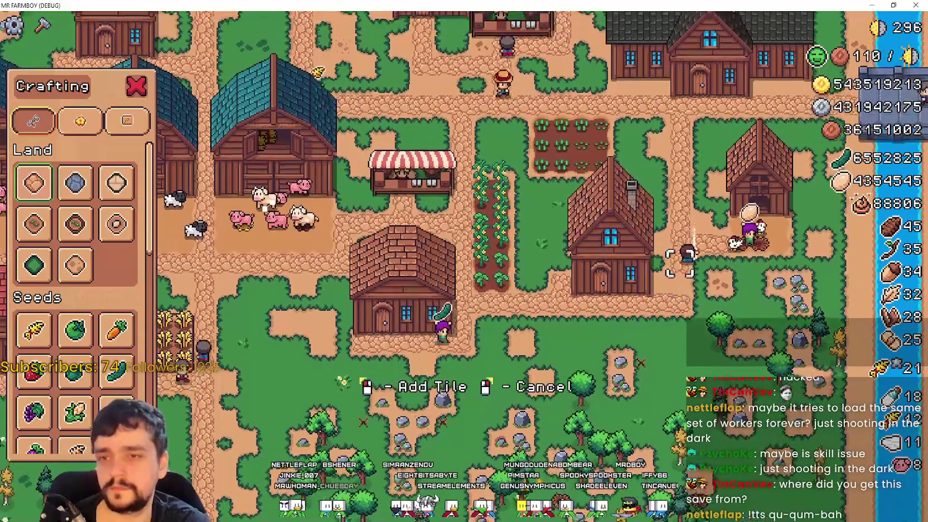
{"action": "key", "text": "w"}
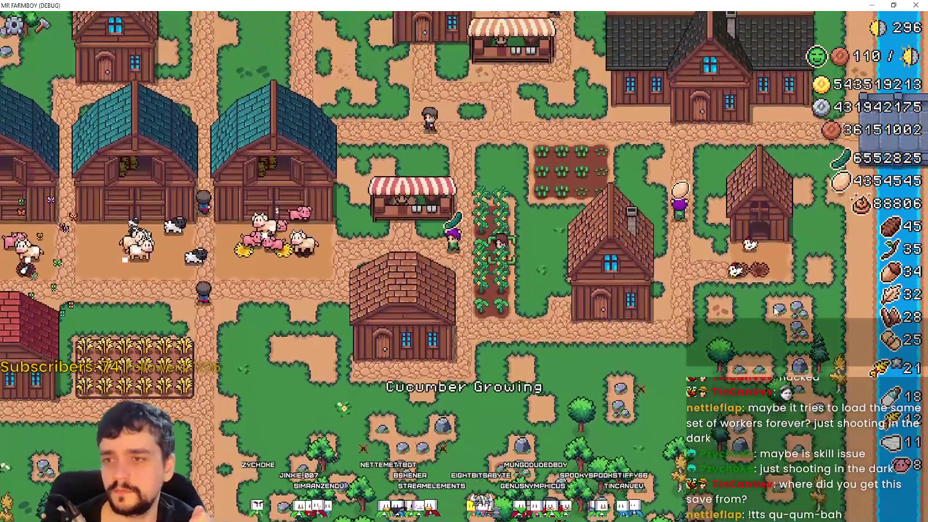
{"action": "key", "text": "a"}
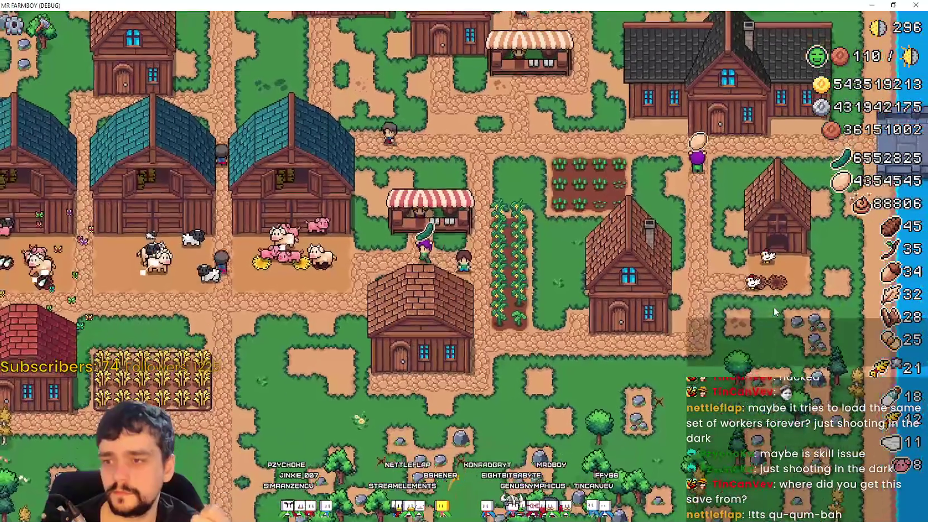
{"action": "key", "text": "s"}
{"action": "key", "text": "d"}
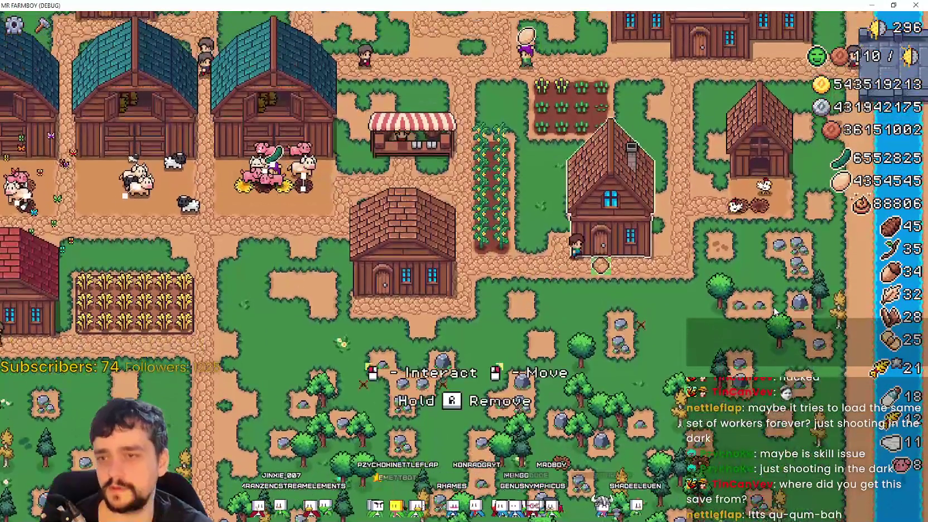
{"action": "left_click", "coordinate": [774, 313]}
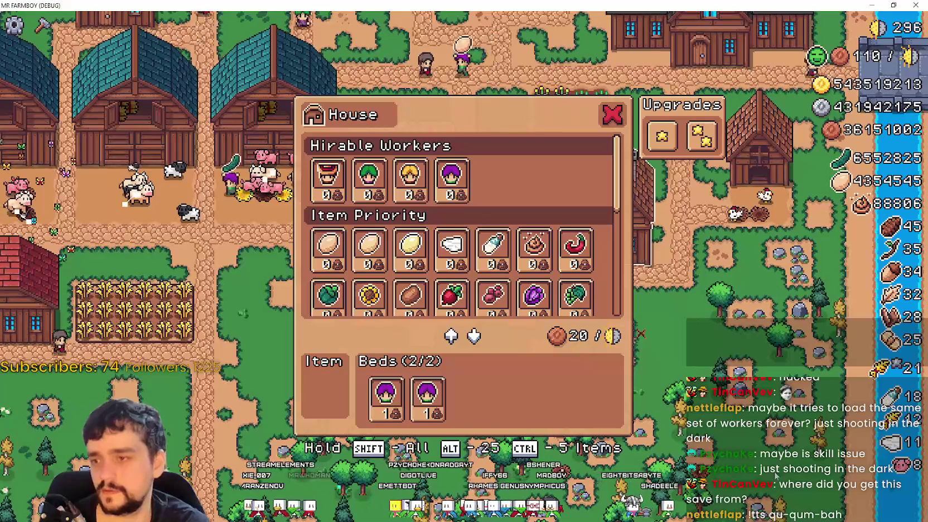
{"action": "key", "text": "Escape"}
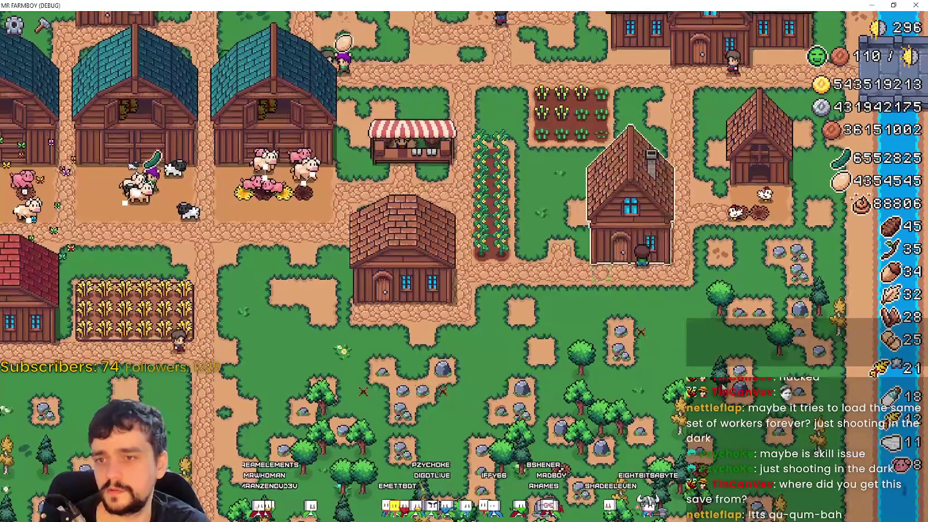
- Build a new House from the Crafting buildings list beside the existing house
{"action": "key", "text": "a"}
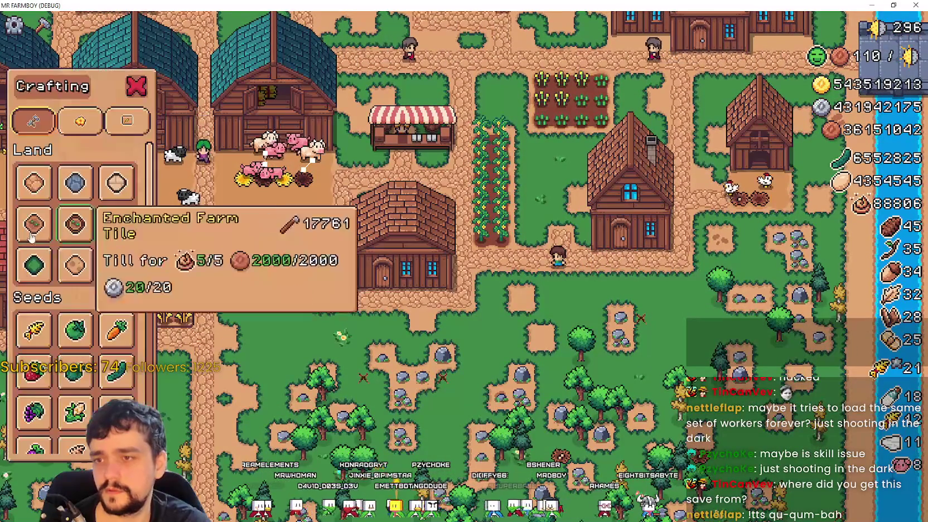
{"action": "left_click", "coordinate": [71, 269]}
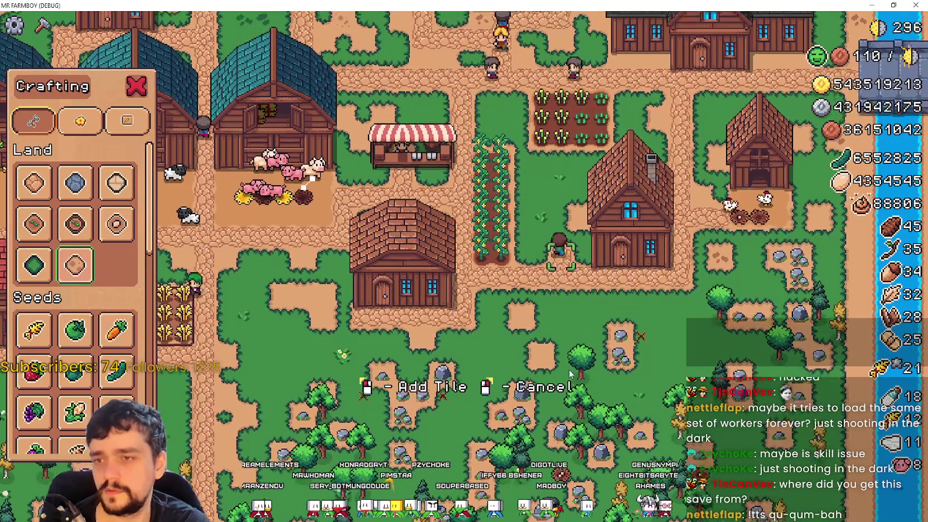
{"action": "scroll", "coordinate": [83, 357], "scroll_direction": "down", "scroll_amount": 5}
{"action": "scroll", "coordinate": [86, 411], "scroll_direction": "down", "scroll_amount": 5}
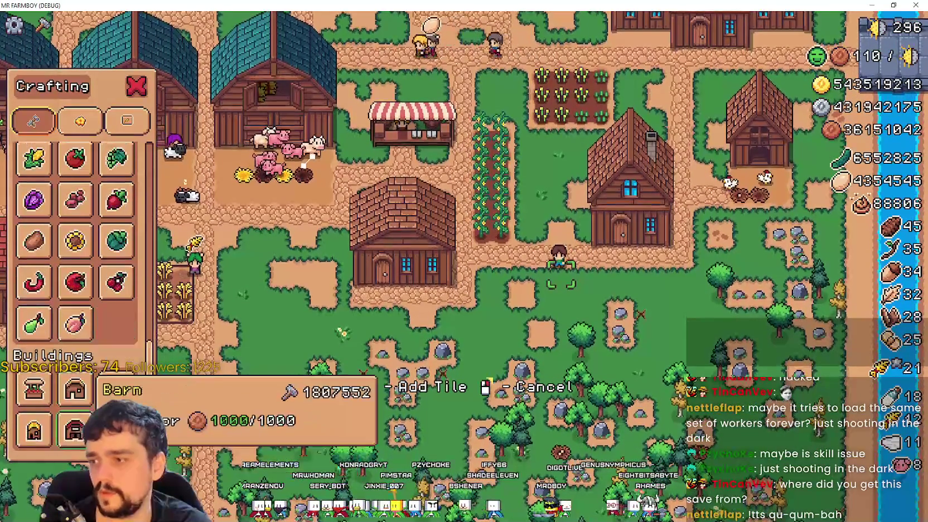
{"action": "left_click", "coordinate": [76, 394]}
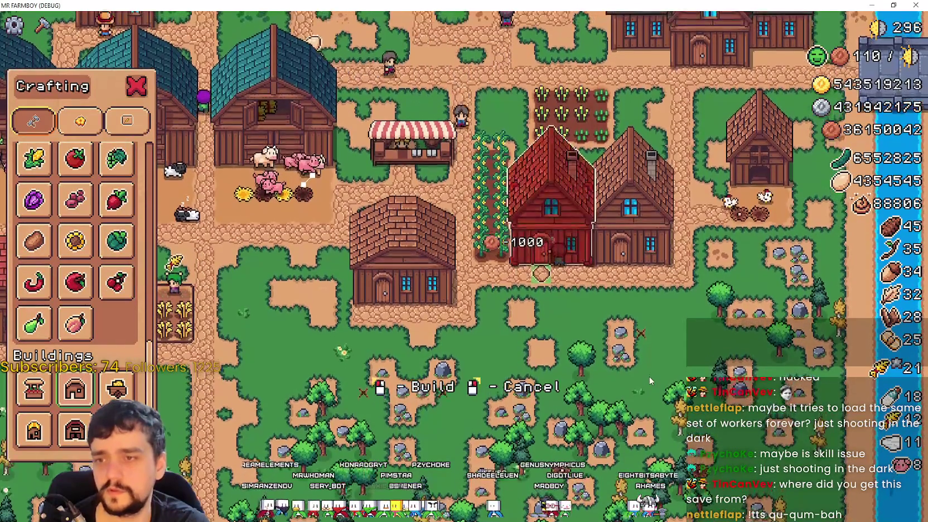
{"action": "left_click", "coordinate": [549, 223]}
- Hire two purple-haired workers into the new house's beds
{"action": "left_click", "coordinate": [550, 223]}
{"action": "left_click", "coordinate": [452, 180]}
{"action": "left_click", "coordinate": [452, 179]}
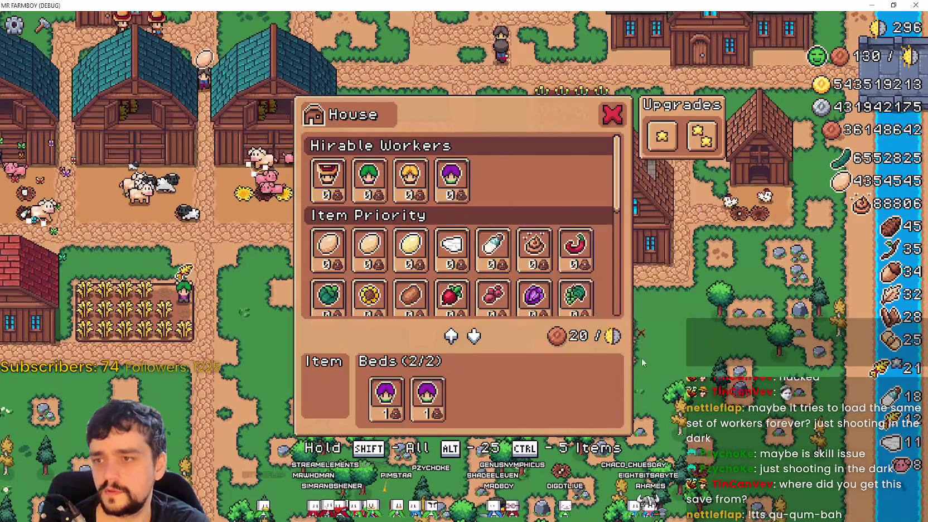
{"action": "key", "text": "Escape"}
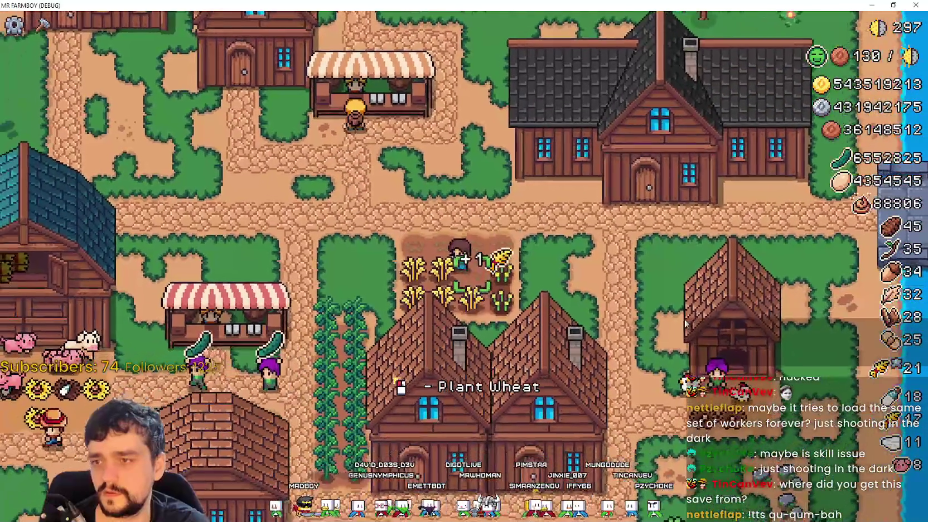
- Open the warehouse inventory to review its stock, then close it
{"action": "scroll", "coordinate": [684, 319], "scroll_direction": "down", "scroll_amount": 10}
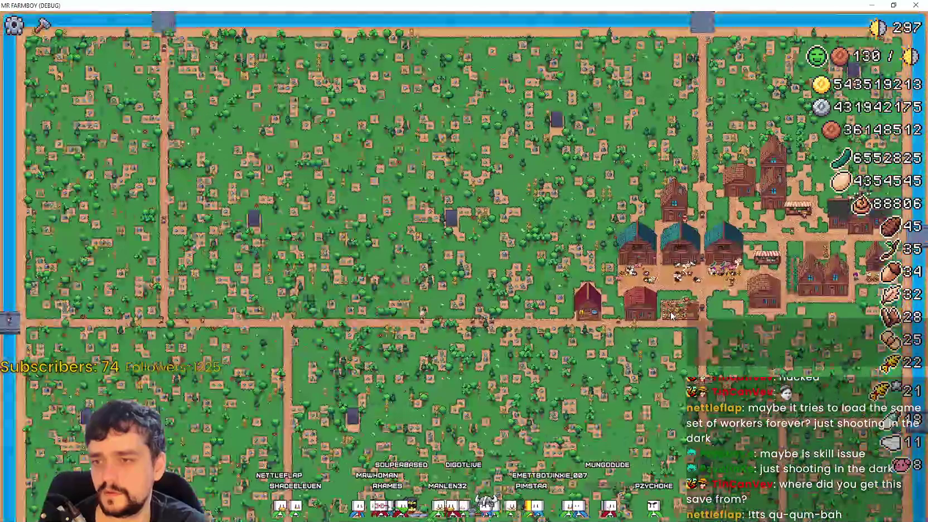
{"action": "scroll", "coordinate": [673, 315], "scroll_direction": "up", "scroll_amount": 10}
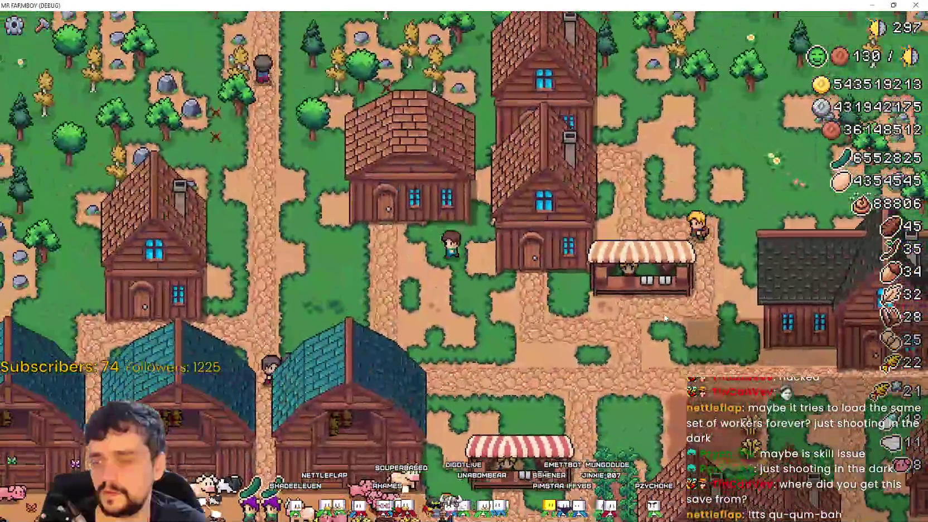
{"action": "left_click", "coordinate": [667, 311]}
{"action": "scroll", "coordinate": [469, 237], "scroll_direction": "up", "scroll_amount": 6}
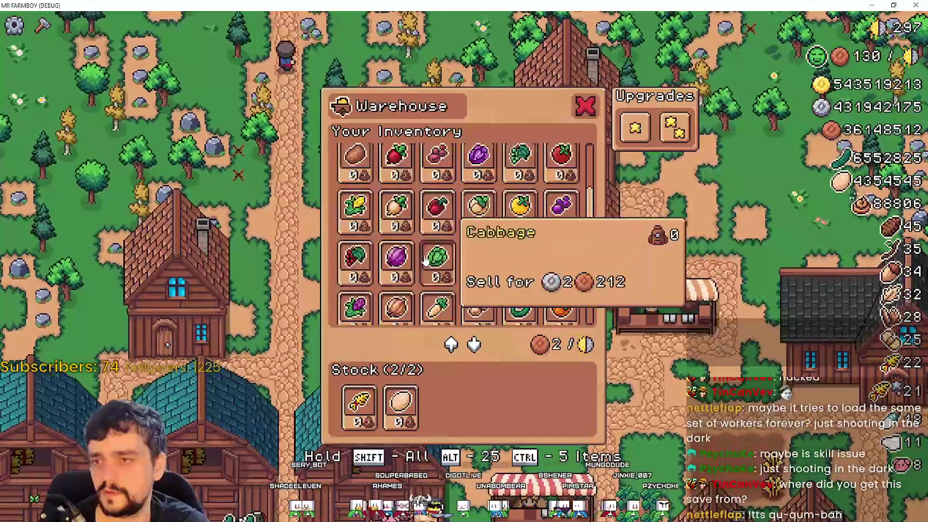
{"action": "key", "text": "Escape"}
- Pan across the town and farm, briefly opening the crafting list
{"action": "key", "text": "s"}
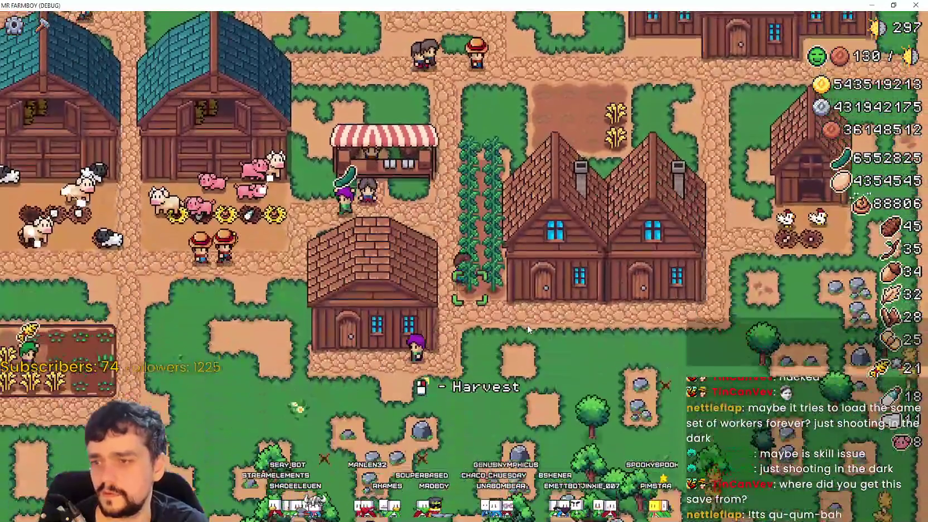
{"action": "scroll", "coordinate": [527, 328], "scroll_direction": "down", "scroll_amount": 5}
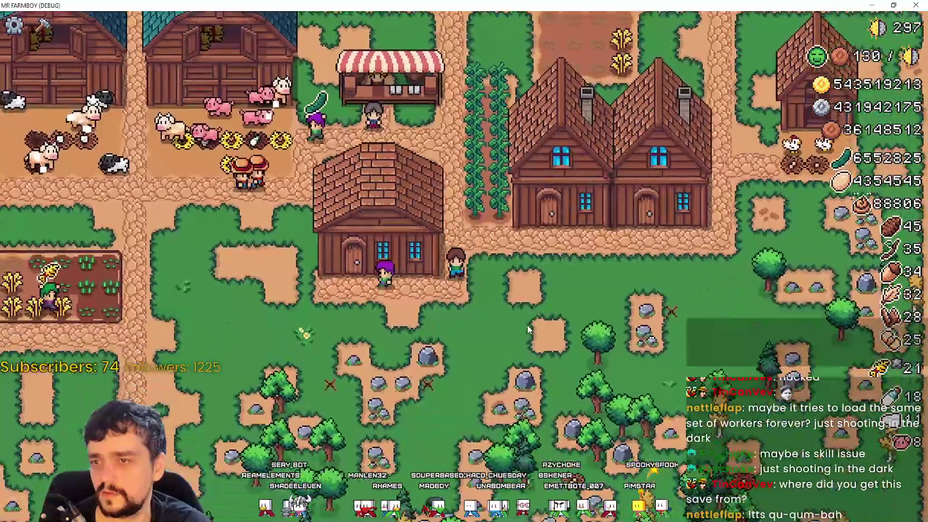
{"action": "scroll", "coordinate": [527, 328], "scroll_direction": "up", "scroll_amount": 5}
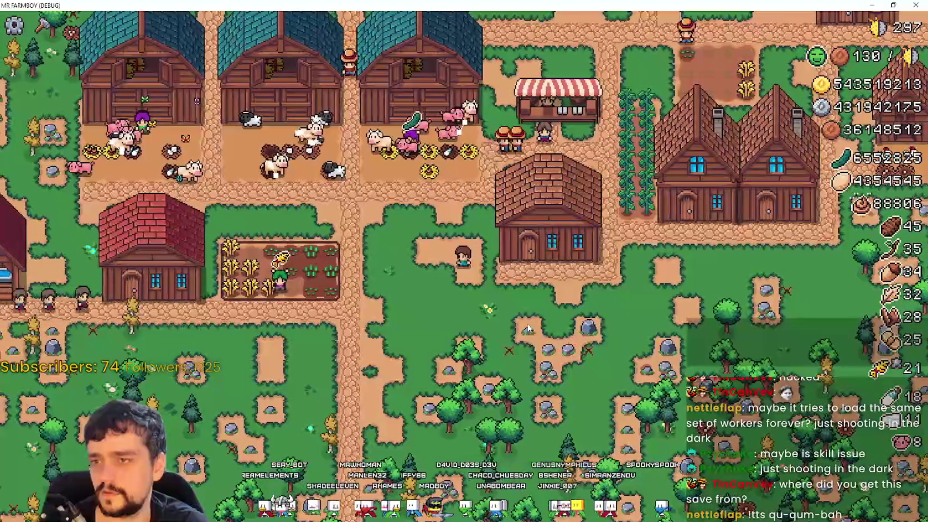
{"action": "key", "text": "c"}
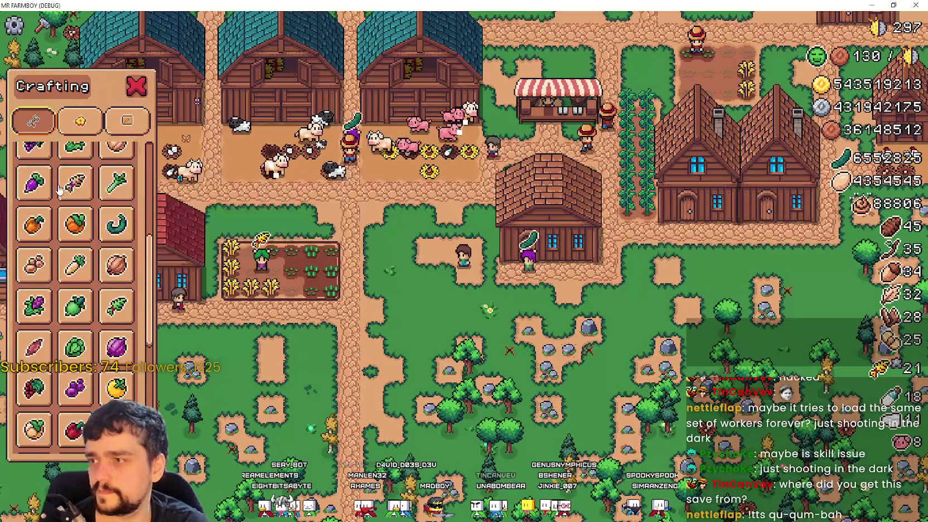
{"action": "key", "text": "a"}
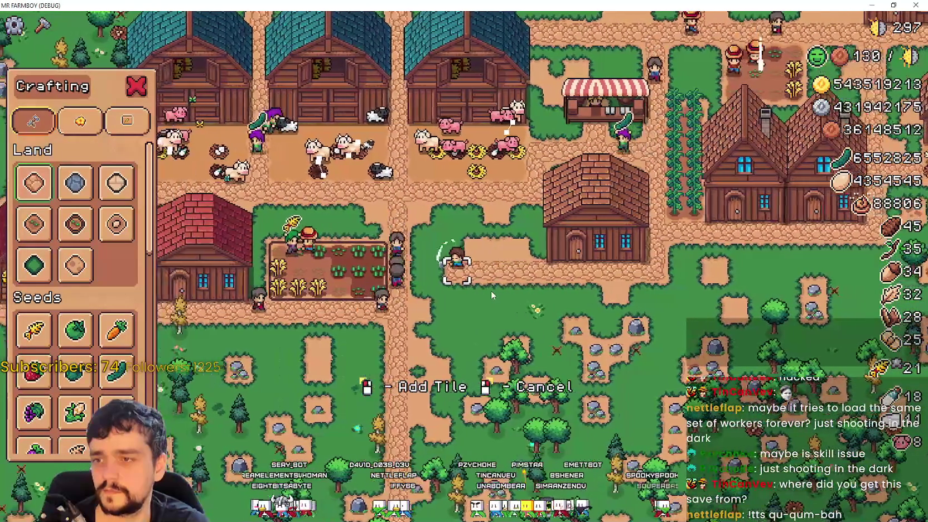
{"action": "key", "text": "Escape"}
{"action": "key", "text": "d"}
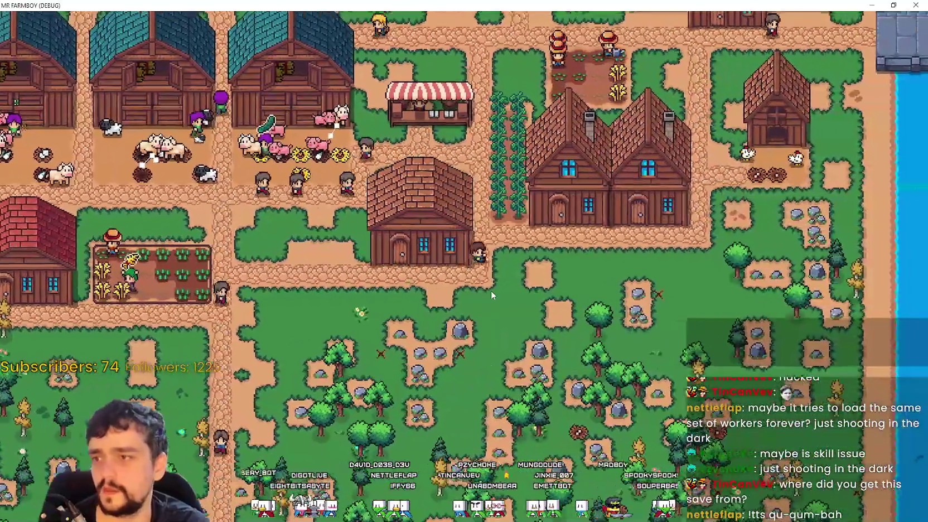
{"action": "key", "text": "w"}
{"action": "key", "text": "a"}
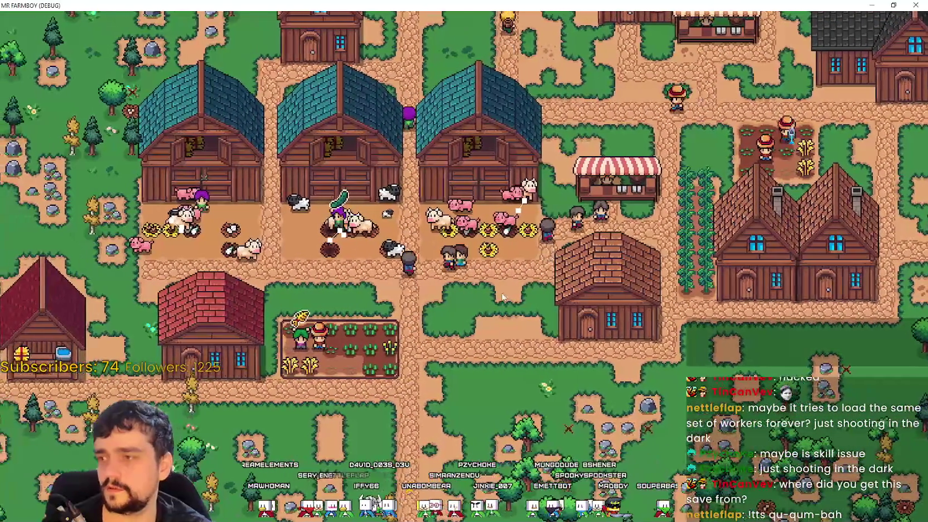
- Pan to the barns and open each barn's panel to check stalls and food, then close it
{"action": "key", "text": "w"}
{"action": "key", "text": "a"}
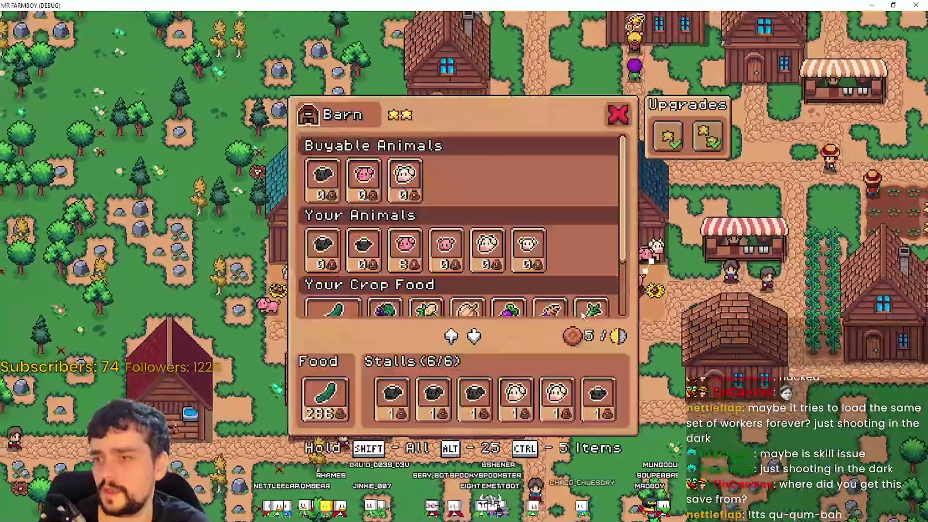
{"action": "key", "text": "e"}
{"action": "key", "text": "Escape"}
{"action": "key", "text": "e"}
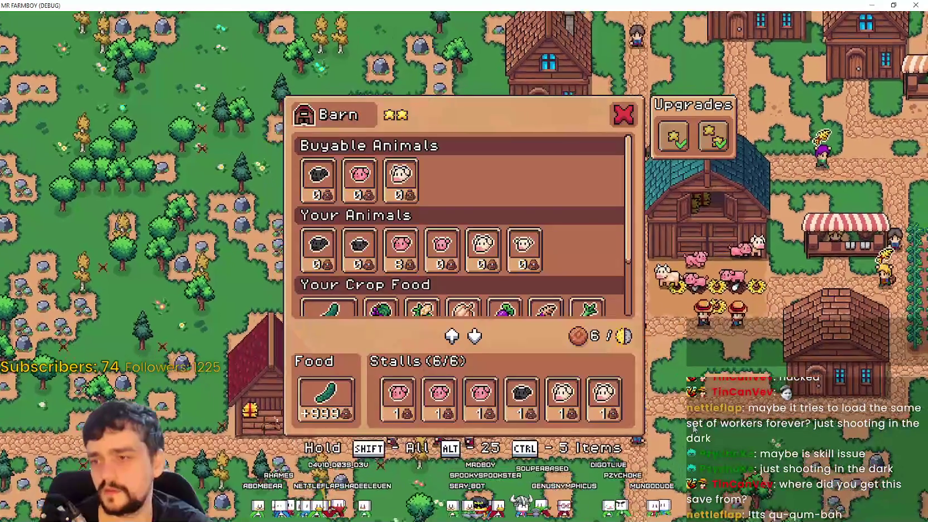
{"action": "key", "text": "Escape"}
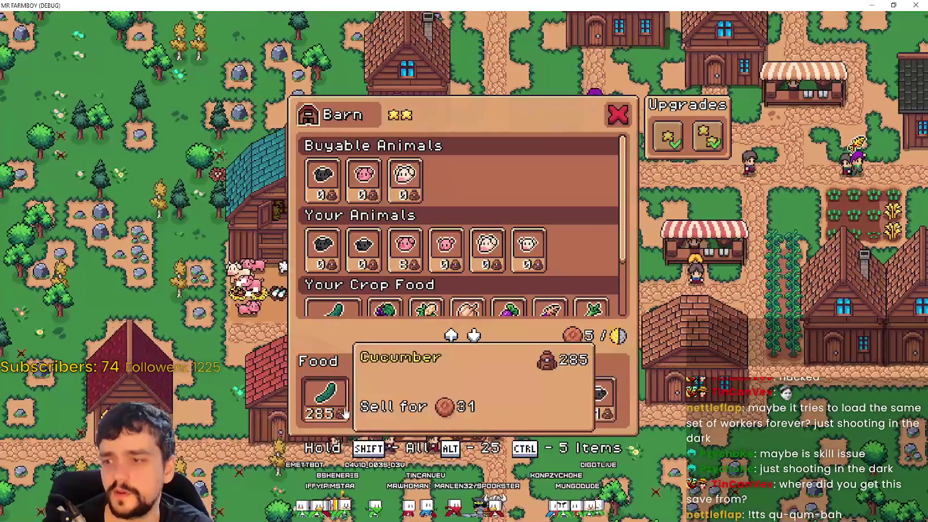
{"action": "key", "text": "Escape"}
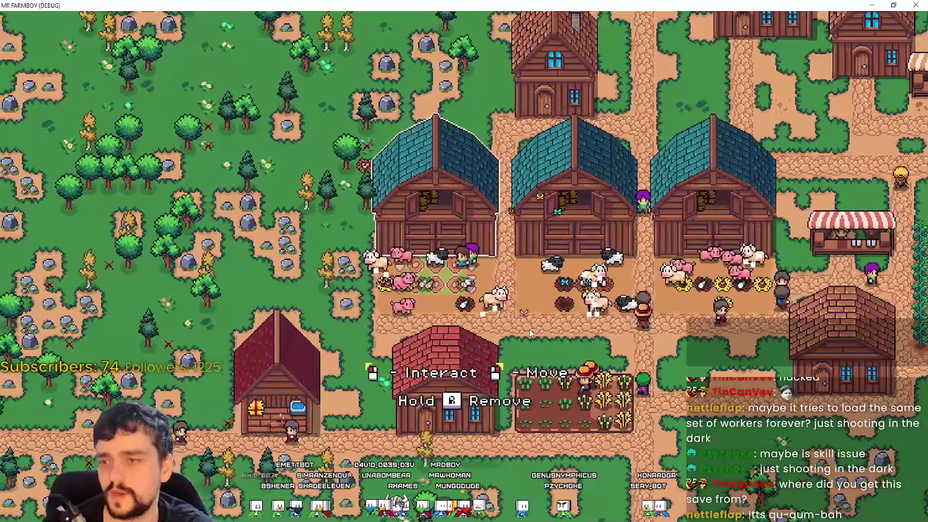
- Start moving the left barn, then cancel the move
{"action": "scroll", "coordinate": [502, 312], "scroll_direction": "up", "scroll_amount": 3}
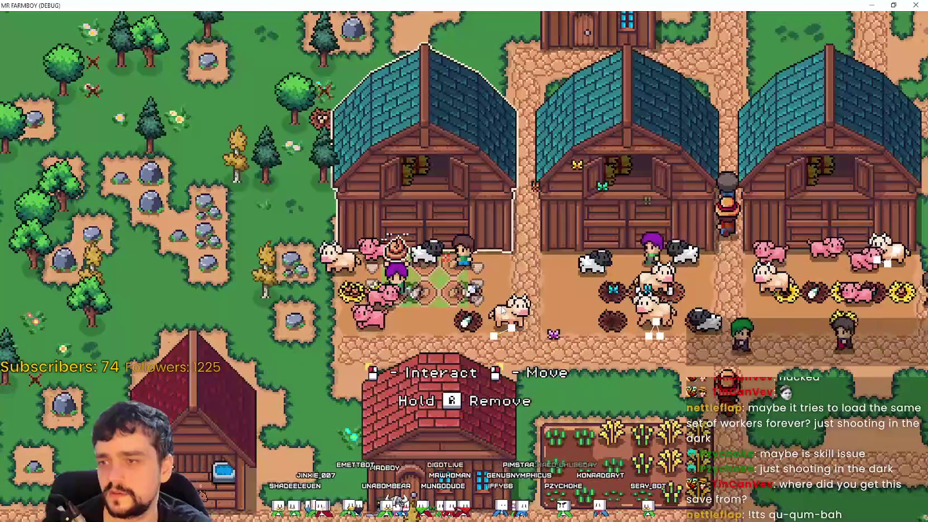
{"action": "scroll", "coordinate": [503, 313], "scroll_direction": "down", "scroll_amount": 2}
{"action": "key", "text": "c"}
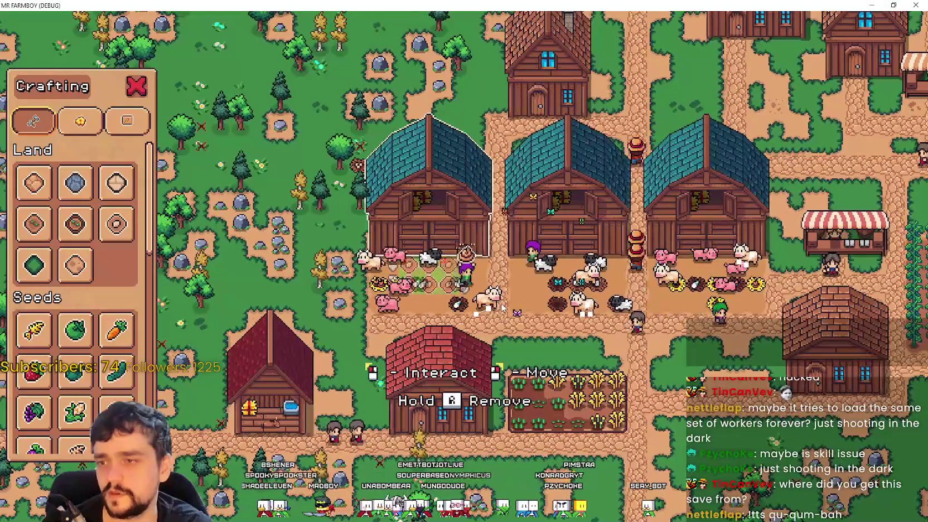
{"action": "key", "text": "Escape"}
{"action": "key", "text": "m"}
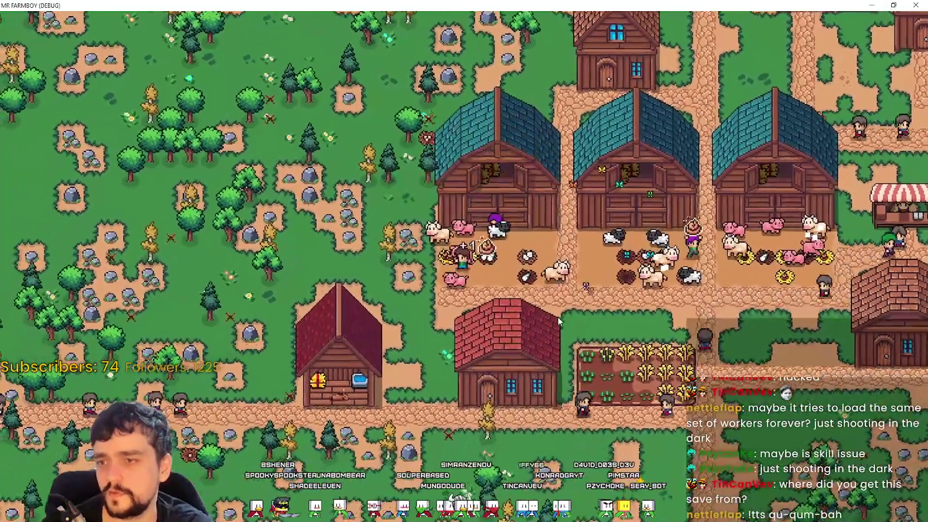
{"action": "right_click", "coordinate": [560, 319]}
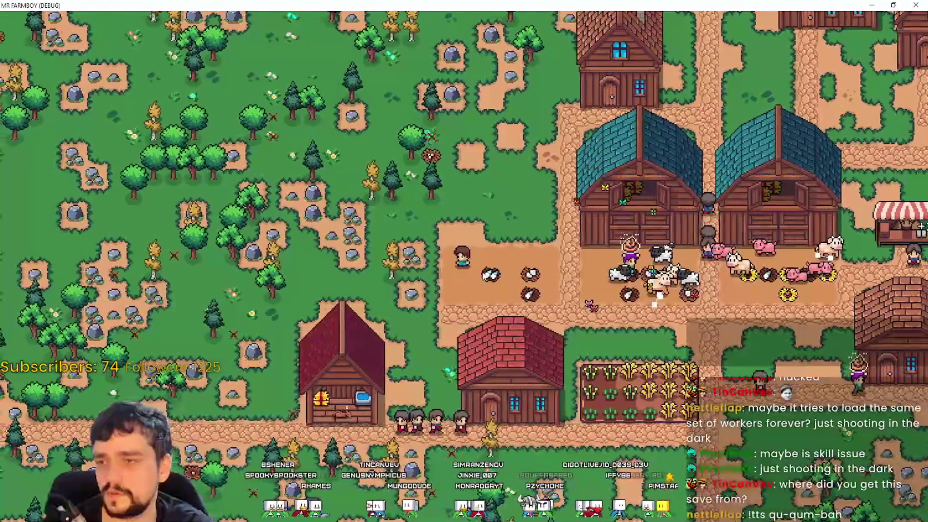
- Pick a Barn from the Crafting list, then switch to a Land tile instead
{"action": "key", "text": "c"}
{"action": "scroll", "coordinate": [71, 377], "scroll_direction": "down", "scroll_amount": 5}
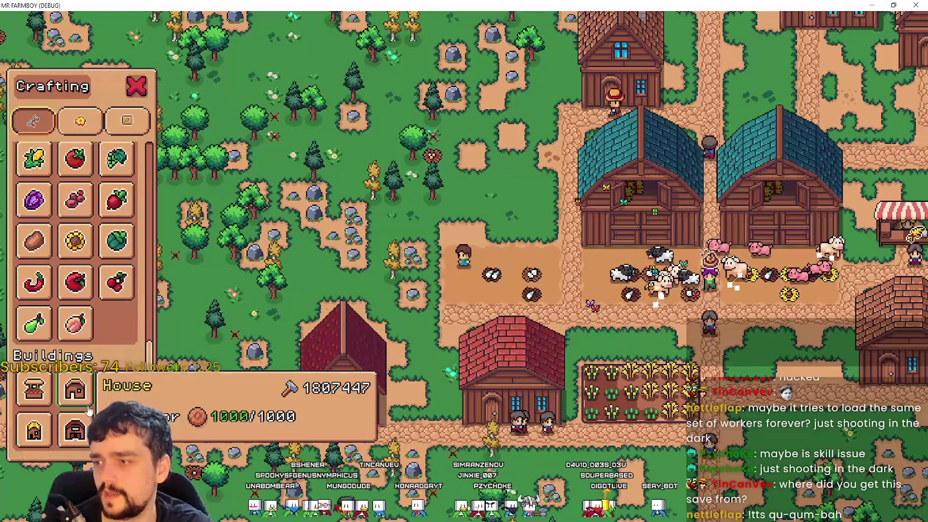
{"action": "left_click", "coordinate": [75, 429]}
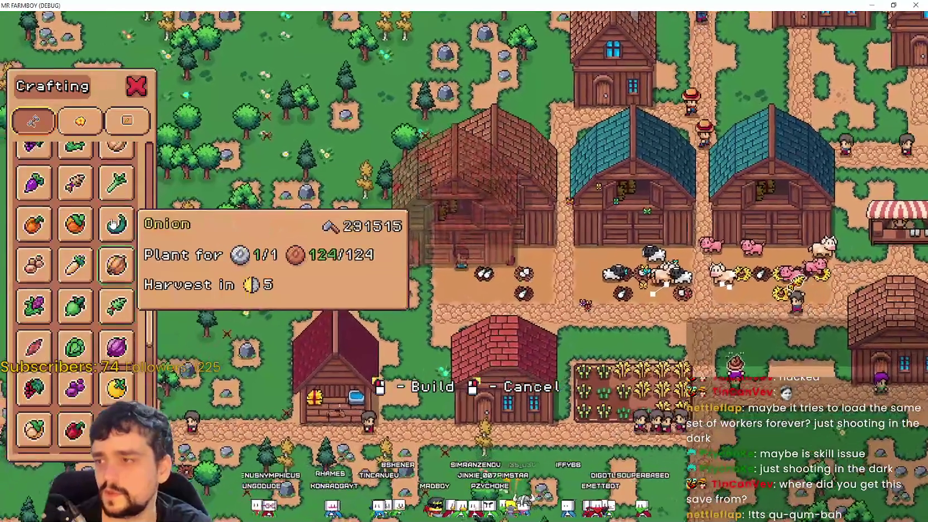
{"action": "scroll", "coordinate": [33, 235], "scroll_direction": "up", "scroll_amount": 5}
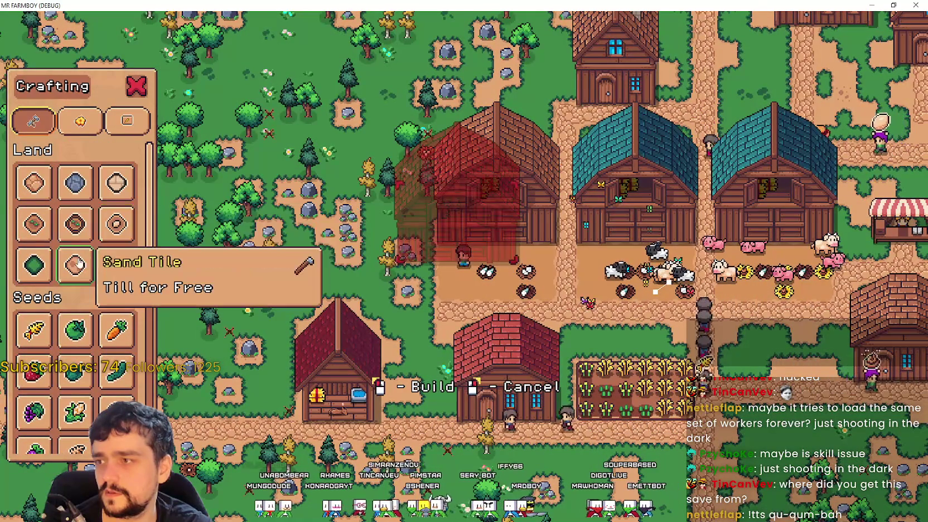
{"action": "left_click", "coordinate": [117, 224]}
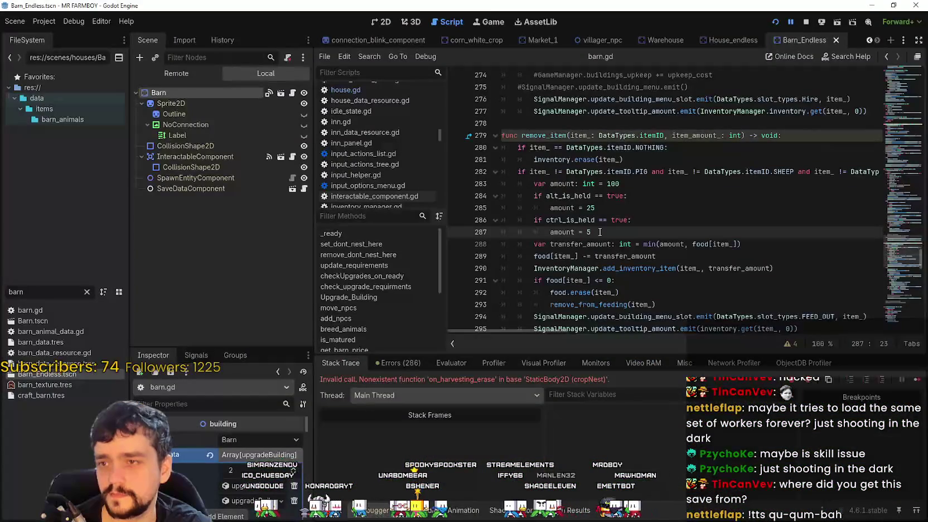
- Inspect the failing on_harvesting_erase call at line 246 of field_cursor_component.gd
{"action": "scroll", "coordinate": [668, 224], "scroll_direction": "up", "scroll_amount": 2}
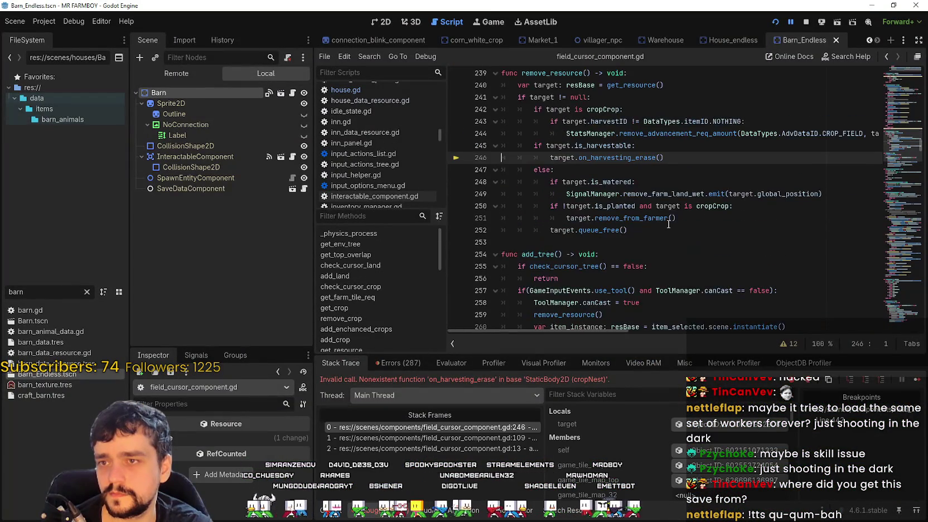
{"action": "scroll", "coordinate": [668, 224], "scroll_direction": "up", "scroll_amount": 2}
{"action": "left_click", "coordinate": [697, 226]}
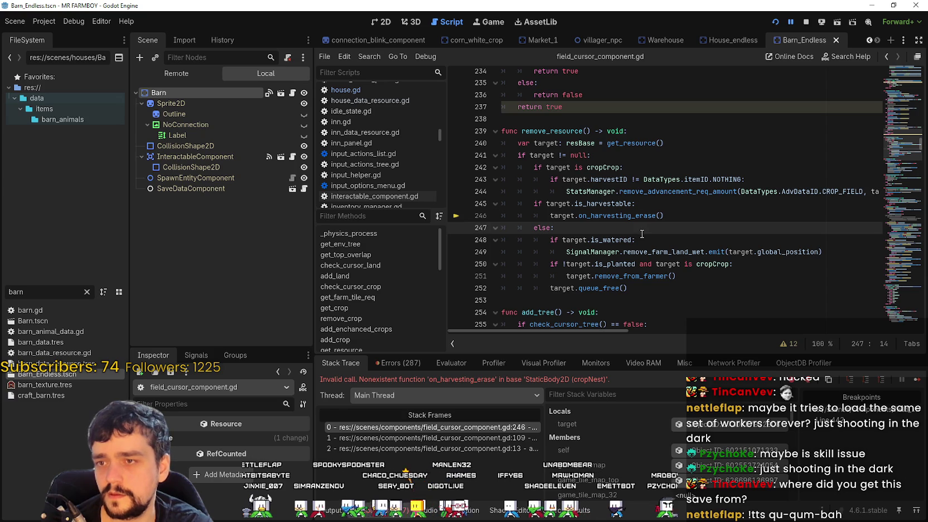
- Continue past the debugger breaks four times until the game resumes
{"action": "left_click", "coordinate": [916, 382]}
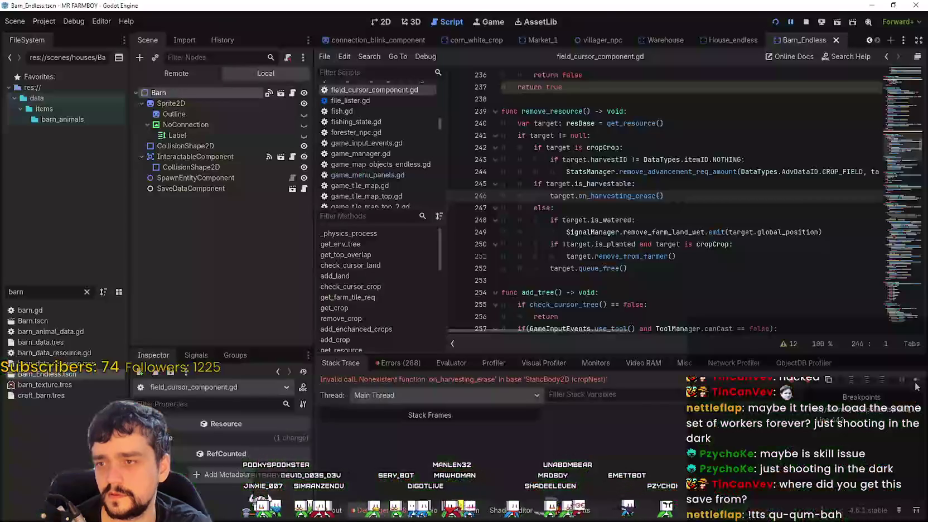
{"action": "left_click", "coordinate": [916, 383]}
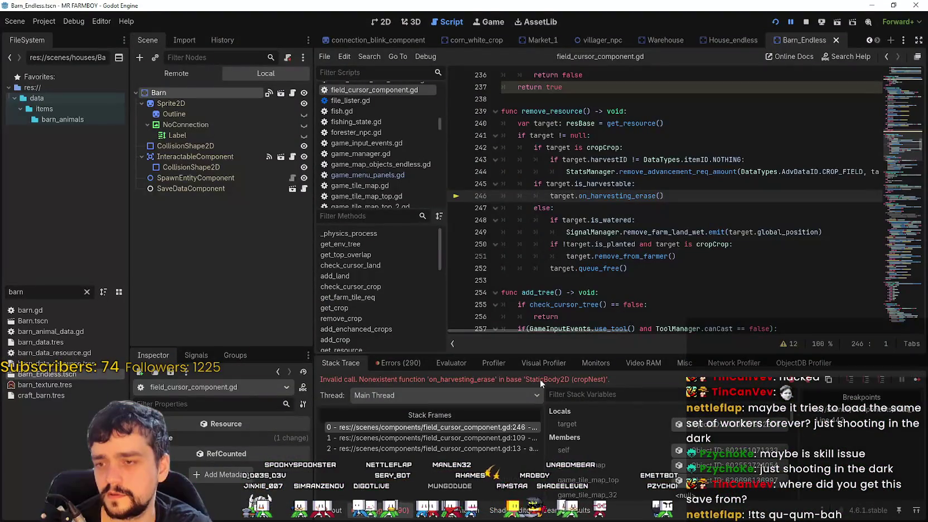
{"action": "left_click", "coordinate": [915, 382]}
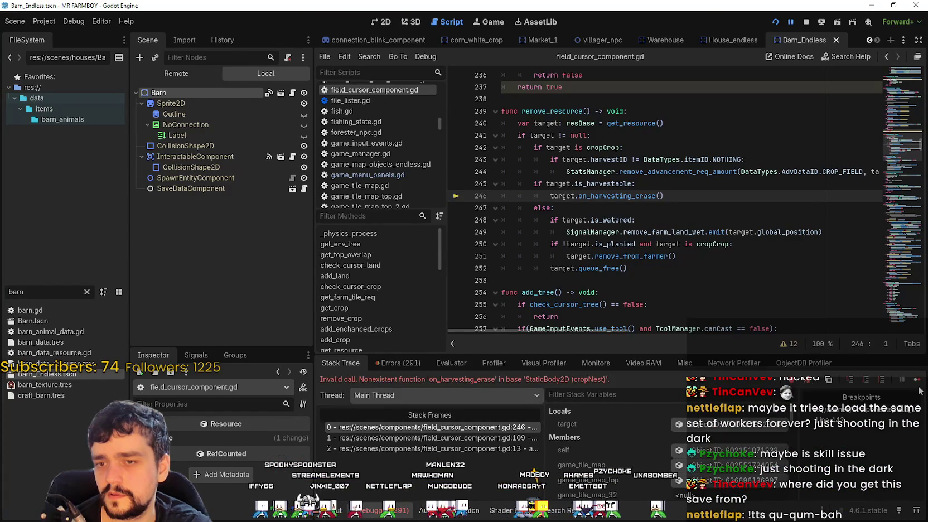
{"action": "left_click", "coordinate": [916, 383]}
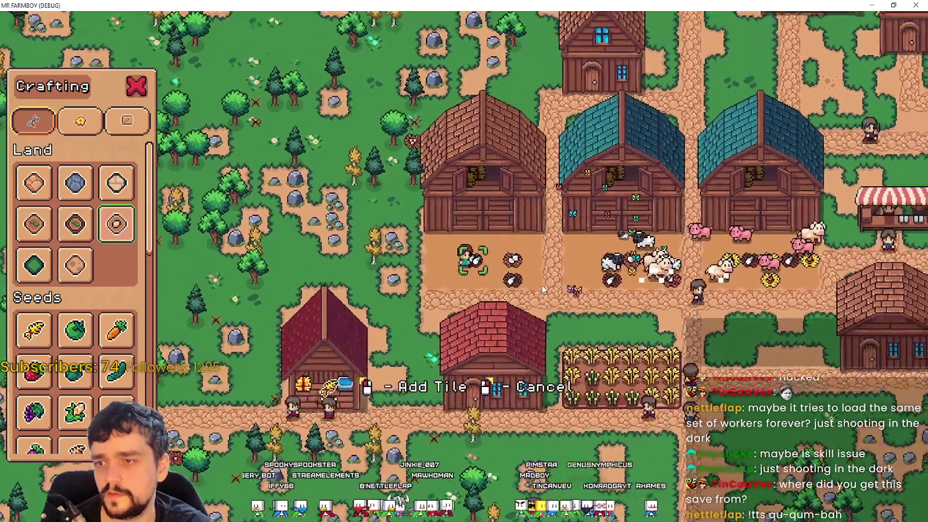
- Pick the Farm Tile from Crafting and place one on the ground
{"action": "right_click", "coordinate": [546, 292]}
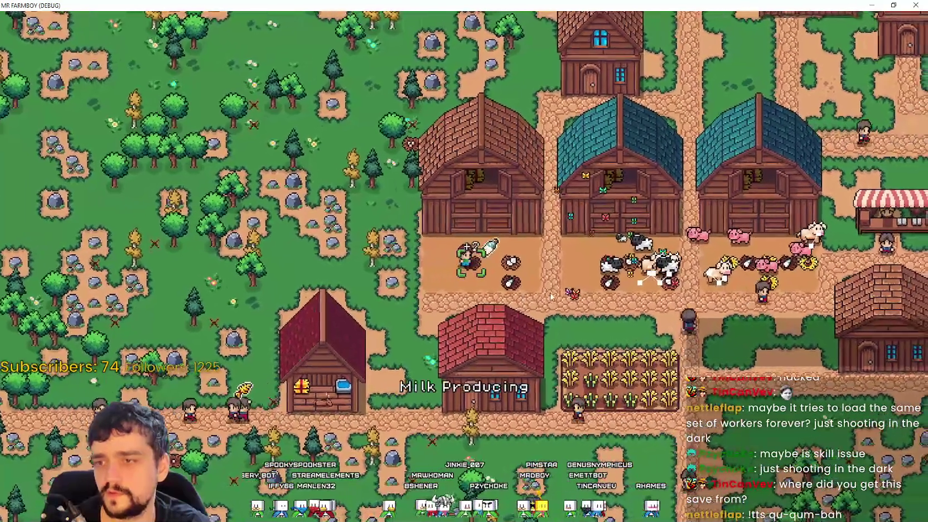
{"action": "key", "text": "c"}
{"action": "left_click", "coordinate": [34, 224]}
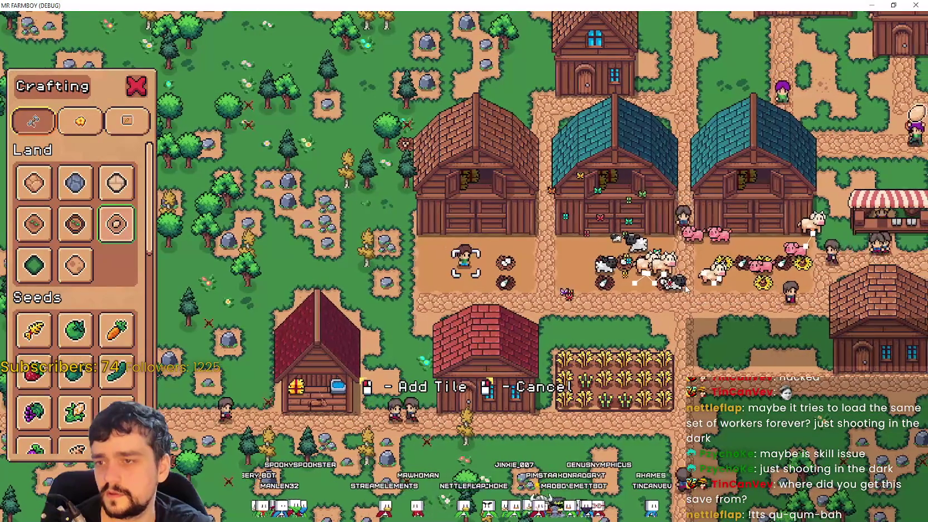
{"action": "left_click", "coordinate": [686, 286]}
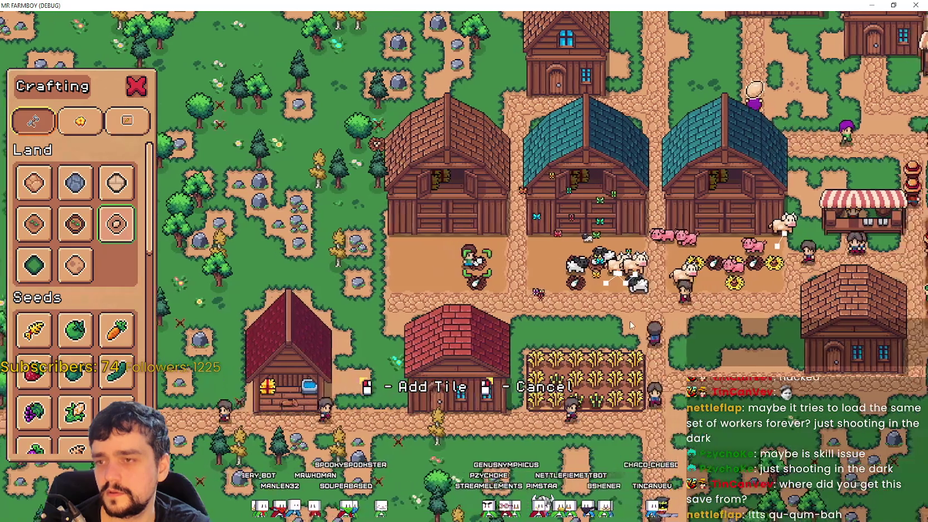
- Reselect the farm tile, walk the farmer to the barn, and open its management window
{"action": "right_click", "coordinate": [629, 320]}
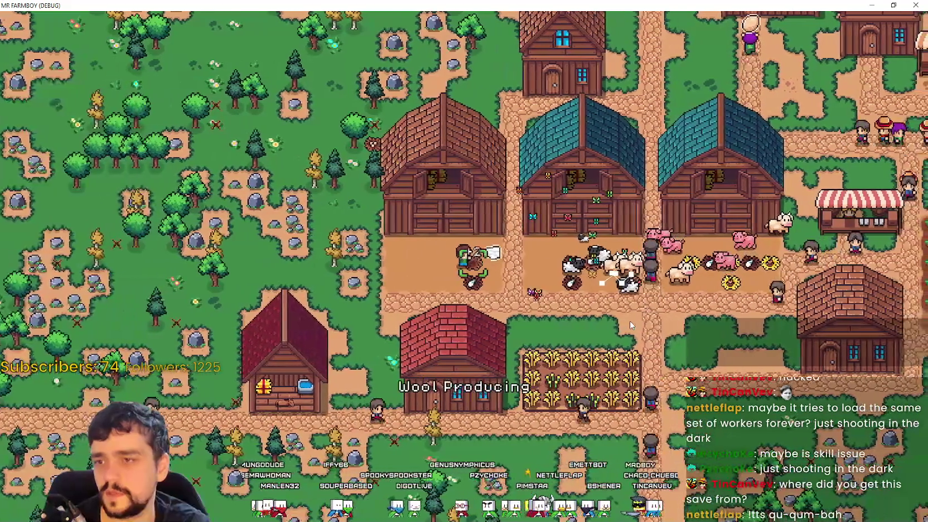
{"action": "key", "text": "c"}
{"action": "left_click", "coordinate": [49, 230]}
{"action": "key", "text": "d"}
{"action": "key", "text": "s"}
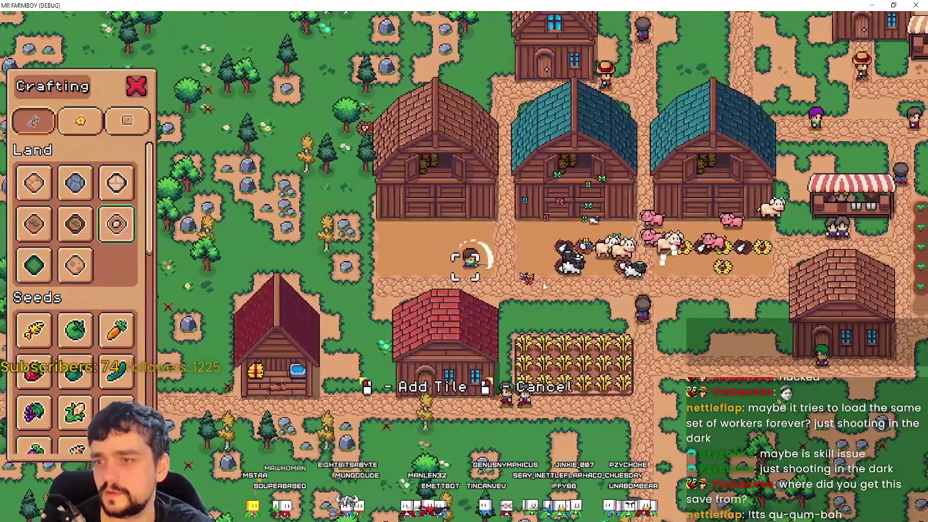
{"action": "key", "text": "Escape"}
{"action": "left_click", "coordinate": [563, 274]}
- Fill the remaining barn stalls with a pig and a sheep to reach 6/6, then close the barn
{"action": "mouse_move", "coordinate": [660, 155]}
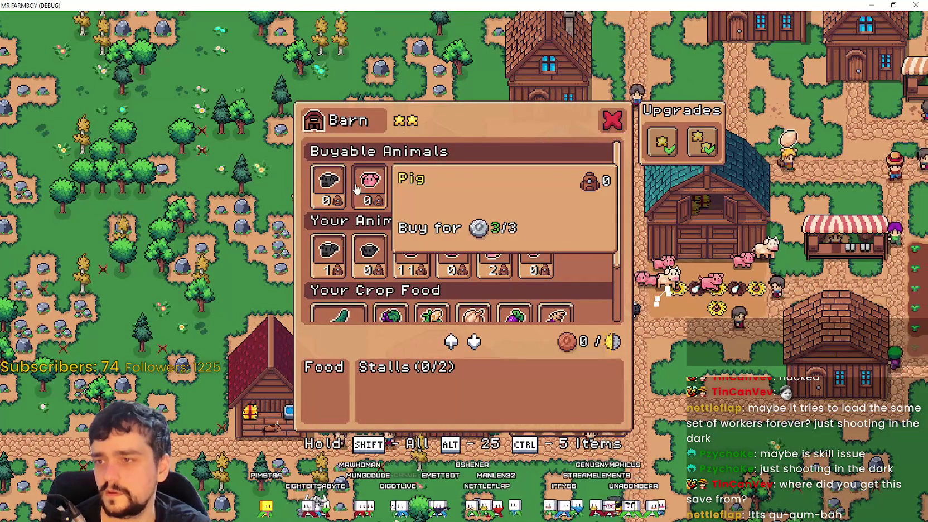
{"action": "left_click", "coordinate": [357, 188]}
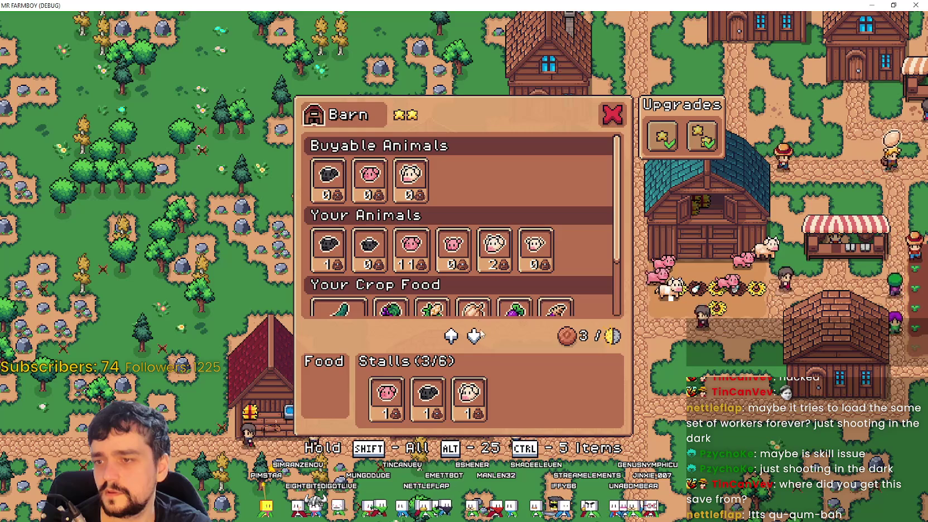
{"action": "left_click", "coordinate": [376, 184]}
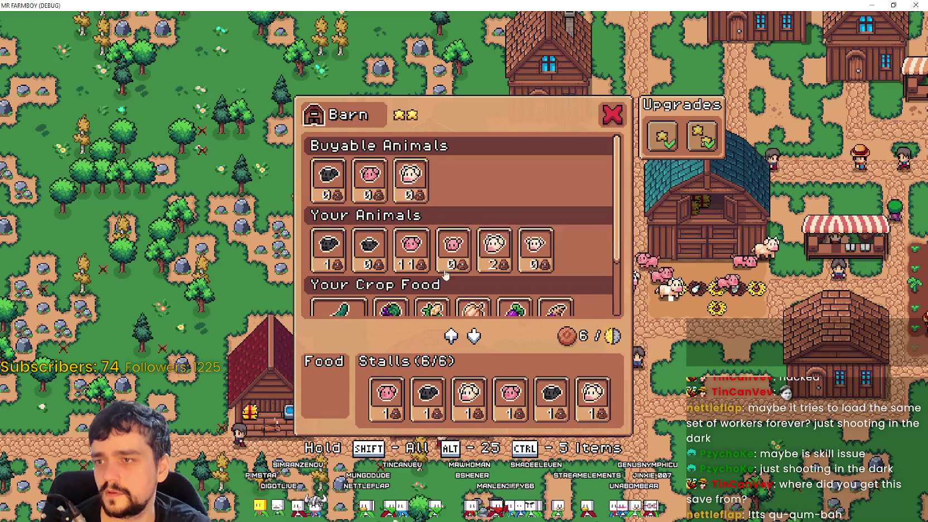
{"action": "scroll", "coordinate": [346, 256], "scroll_direction": "down", "scroll_amount": 2}
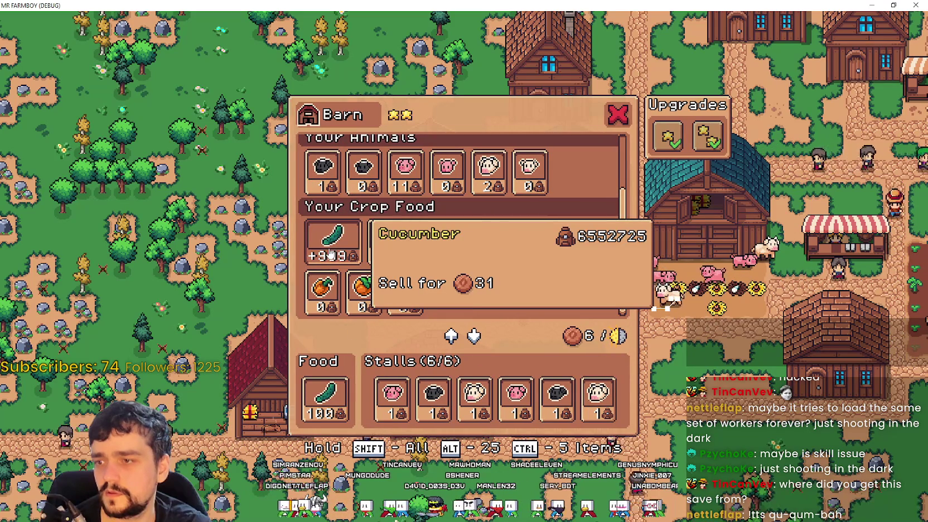
{"action": "key", "text": "Escape"}
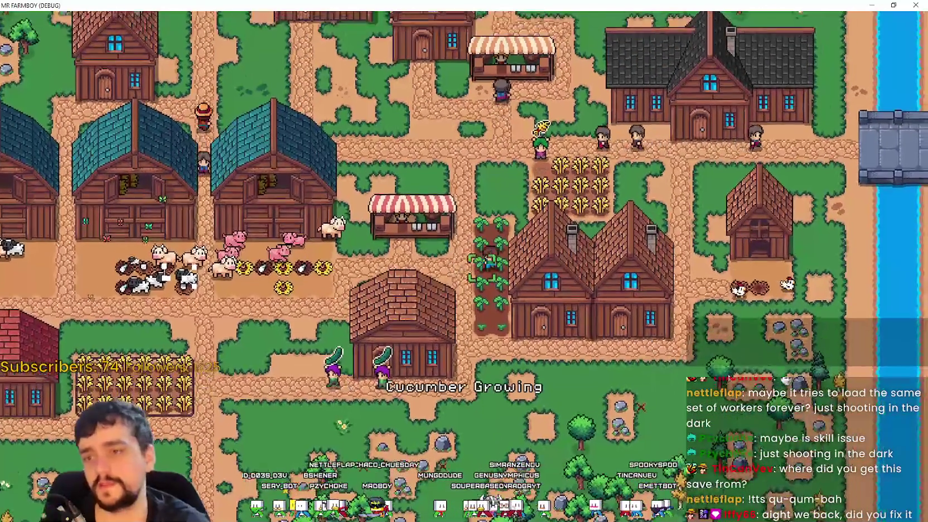
{"action": "key", "text": "e"}
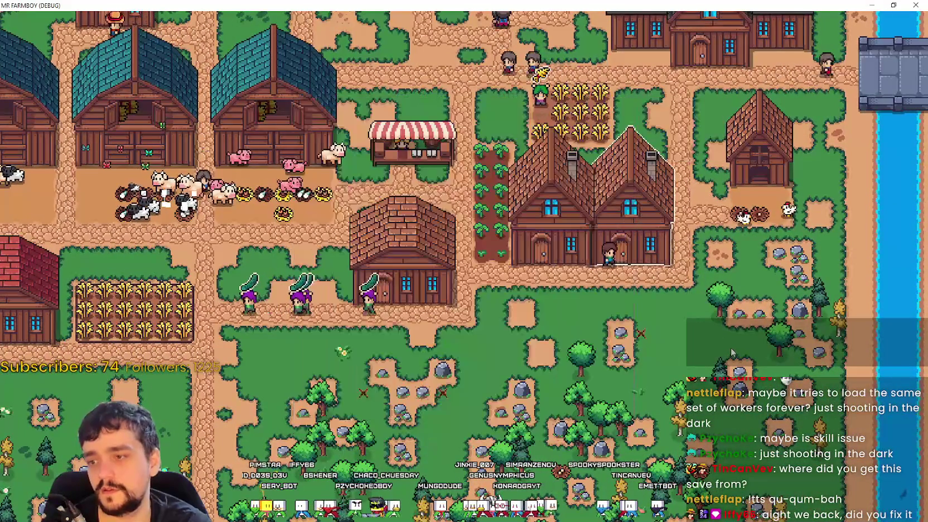
{"action": "key", "text": "Escape"}
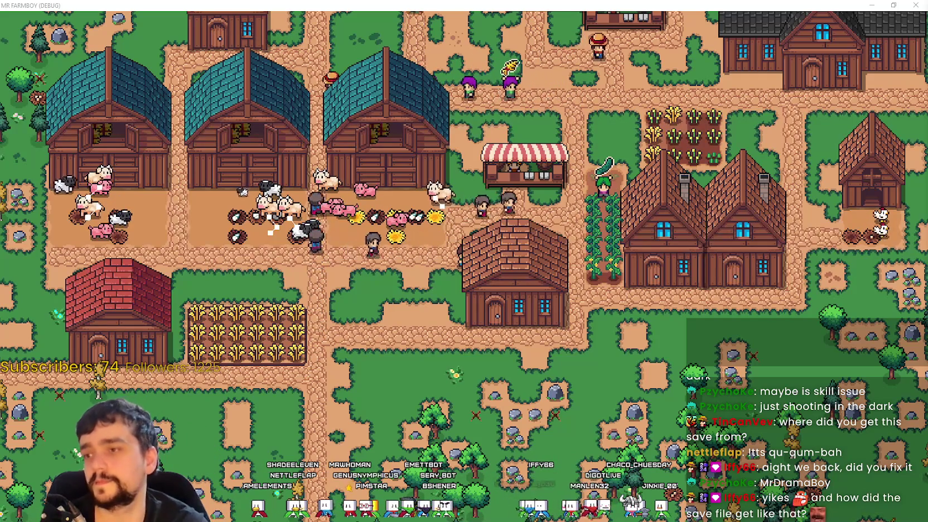
{"action": "key", "text": "d"}
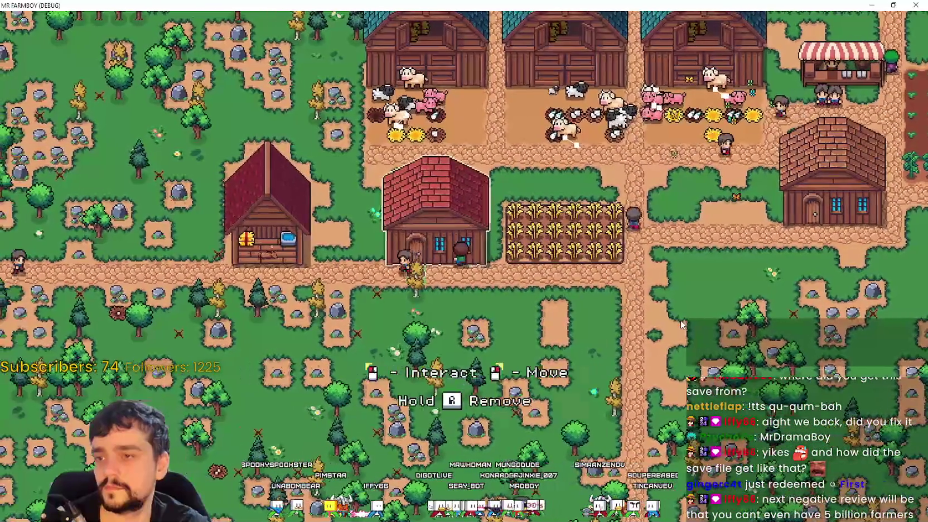
- Build a new warehouse from the Crafting menu for 1,200 coins and place it beside the barns
{"action": "key", "text": "e"}
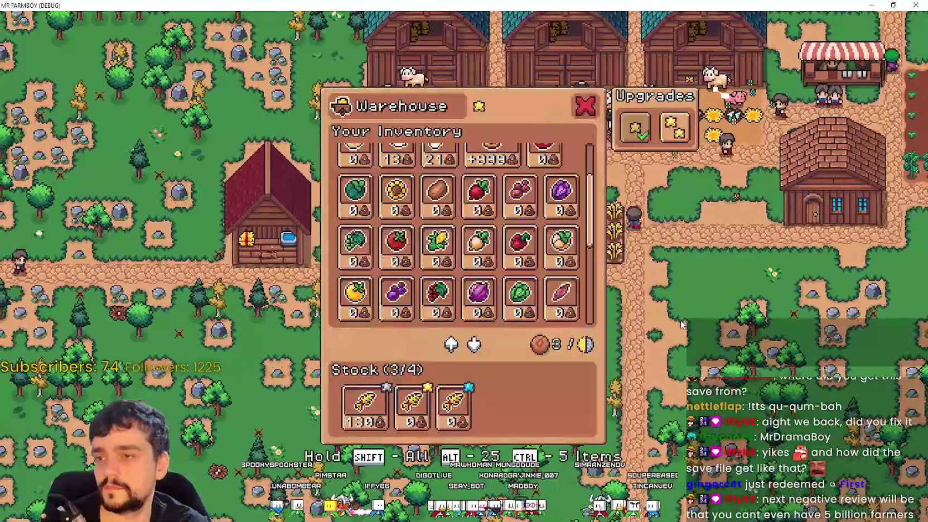
{"action": "key", "text": "c"}
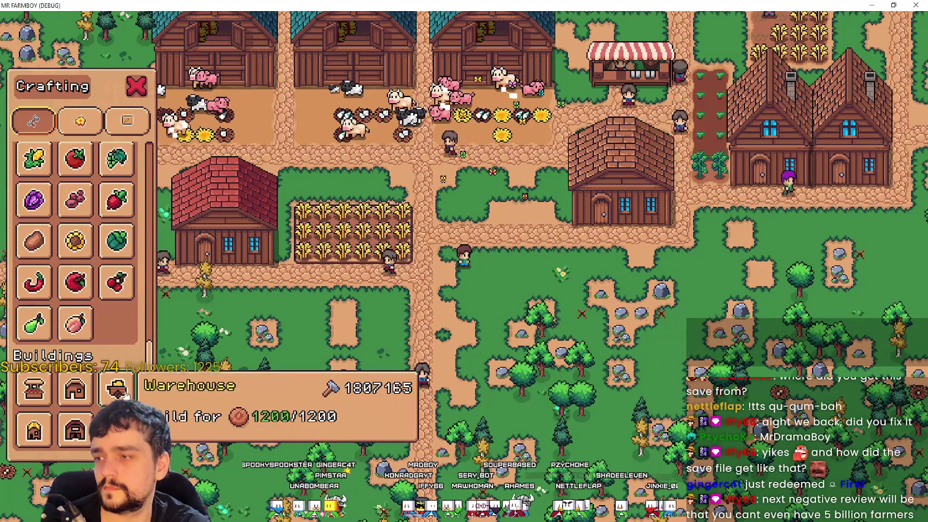
{"action": "left_click", "coordinate": [119, 393]}
{"action": "key", "text": "e"}
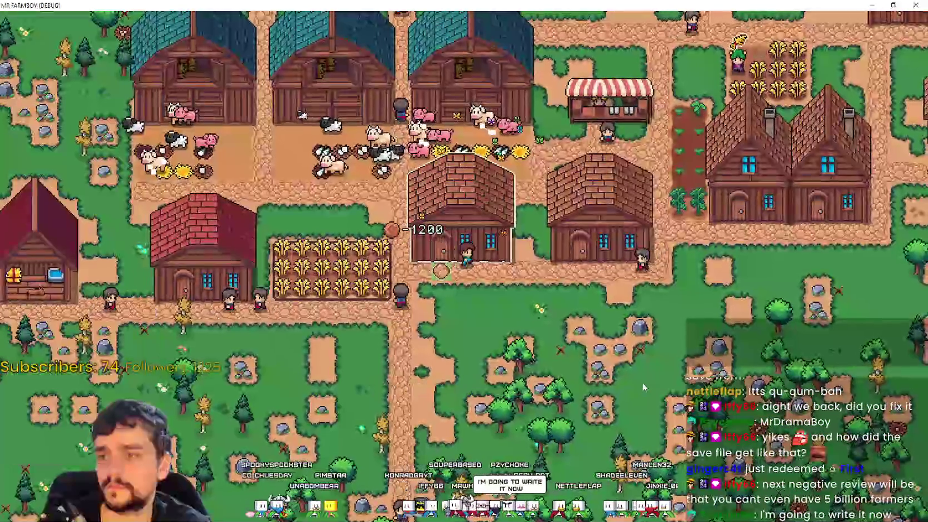
- Fill both of the new warehouse's stock slots, including the 13 wool
{"action": "key", "text": "e"}
{"action": "scroll", "coordinate": [544, 234], "scroll_direction": "up", "scroll_amount": 2}
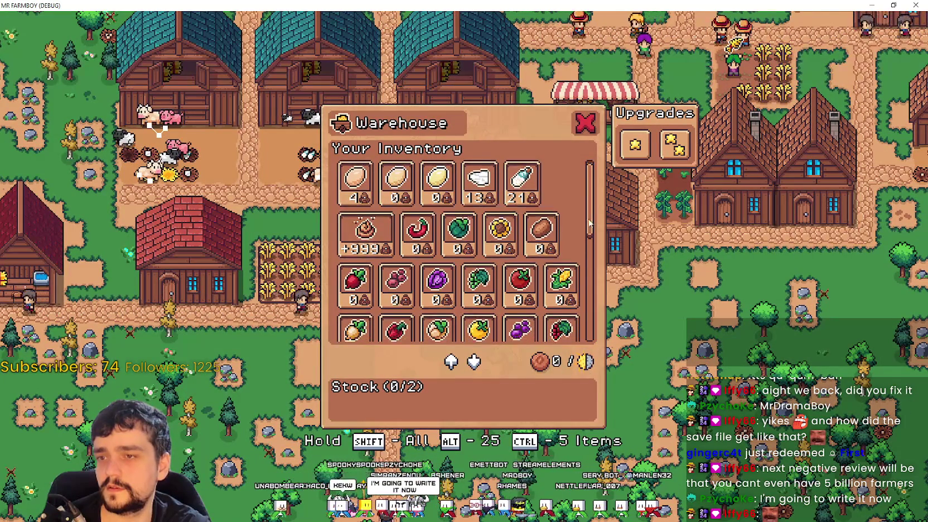
{"action": "left_click", "coordinate": [478, 184], "text": "shift"}
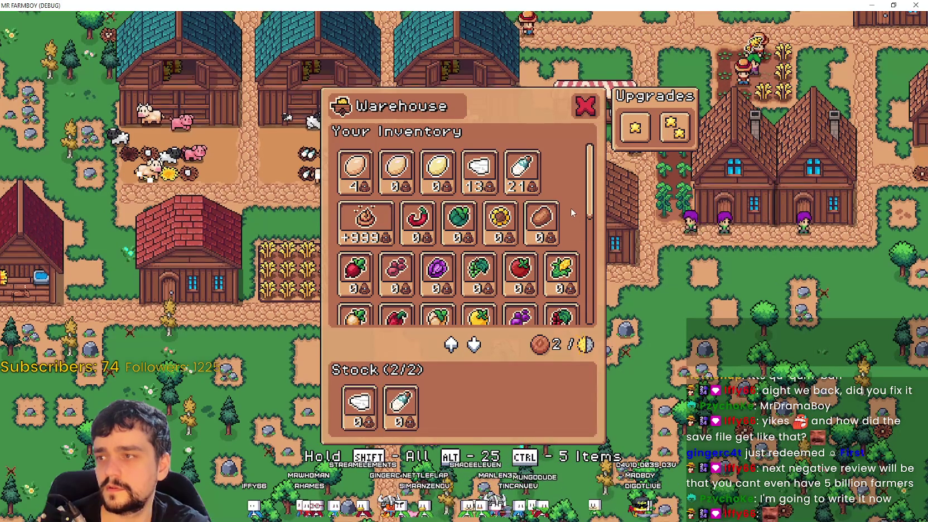
{"action": "key", "text": "Escape"}
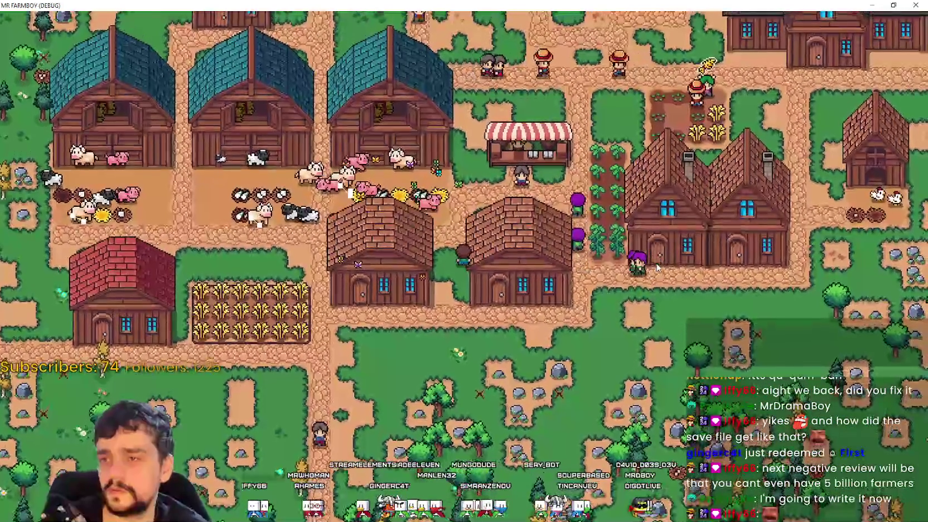
- Walk the farmer around the farm past the nearby buildings
{"action": "key", "text": "w"}
{"action": "key", "text": "d"}
{"action": "key", "text": "a"}
{"action": "key", "text": "s"}
{"action": "key", "text": "w"}
{"action": "key", "text": "d"}
{"action": "key", "text": "s"}
{"action": "key", "text": "d"}
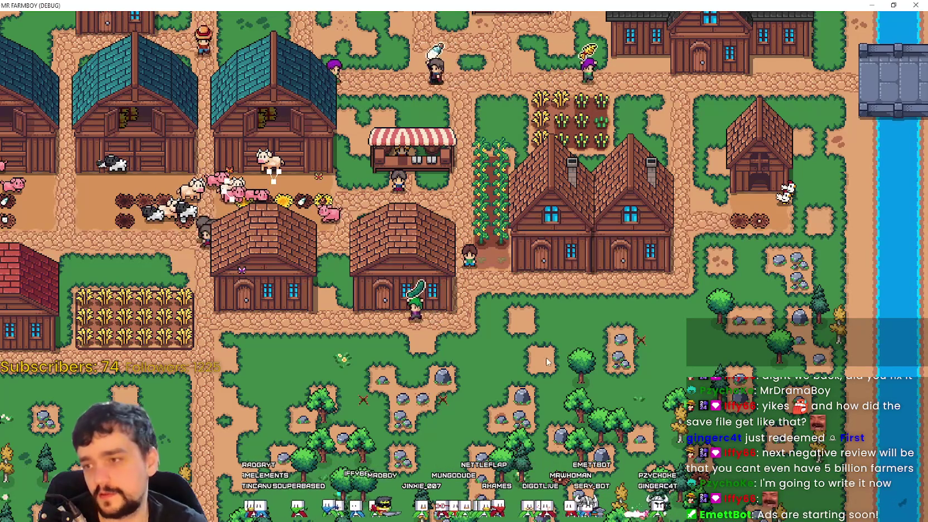
- In the Notepad bug notes, select the fishing note line, then return to the game
{"action": "key", "text": "alt+Tab"}
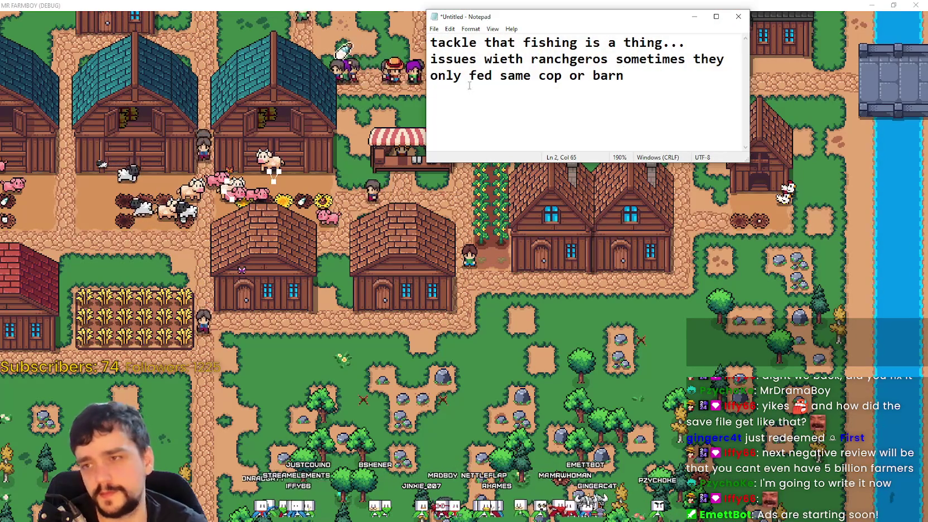
{"action": "left_click_drag", "start_coordinate": [666, 39], "coordinate": [696, 41]}
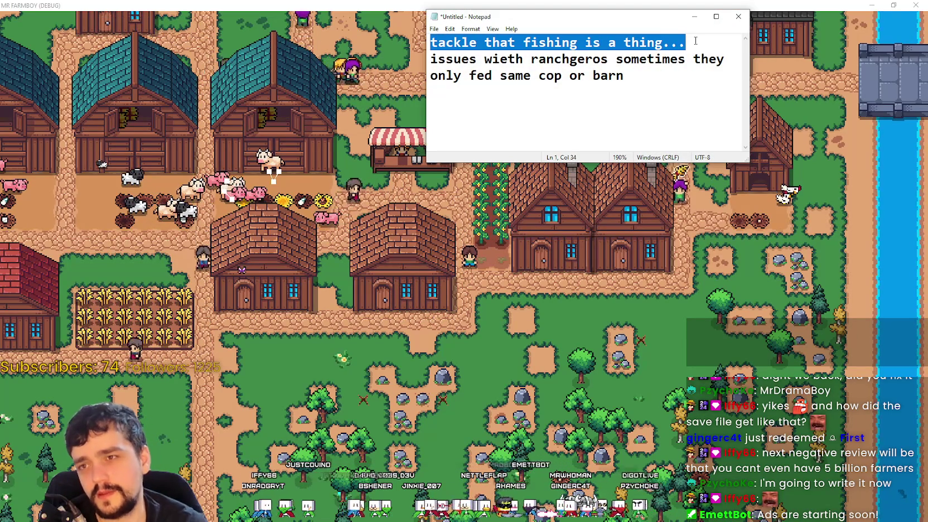
{"action": "key", "text": "alt+Tab"}
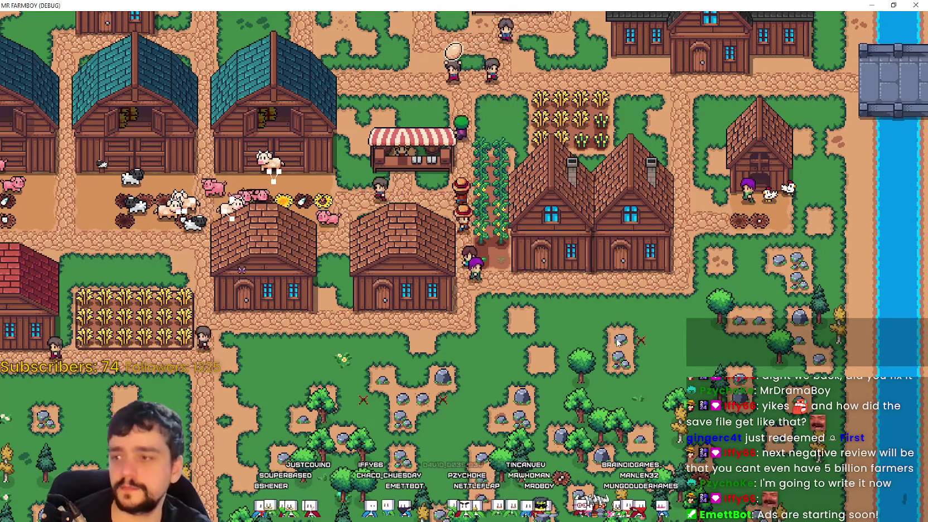
- Walk the farmer around the village's crop plots and barns
{"action": "key", "text": "Left"}
{"action": "key", "text": "Up"}
{"action": "key", "text": "Left"}
{"action": "key", "text": "Down"}
{"action": "key", "text": "Right"}
{"action": "key", "text": "Up"}
{"action": "key", "text": "Right"}
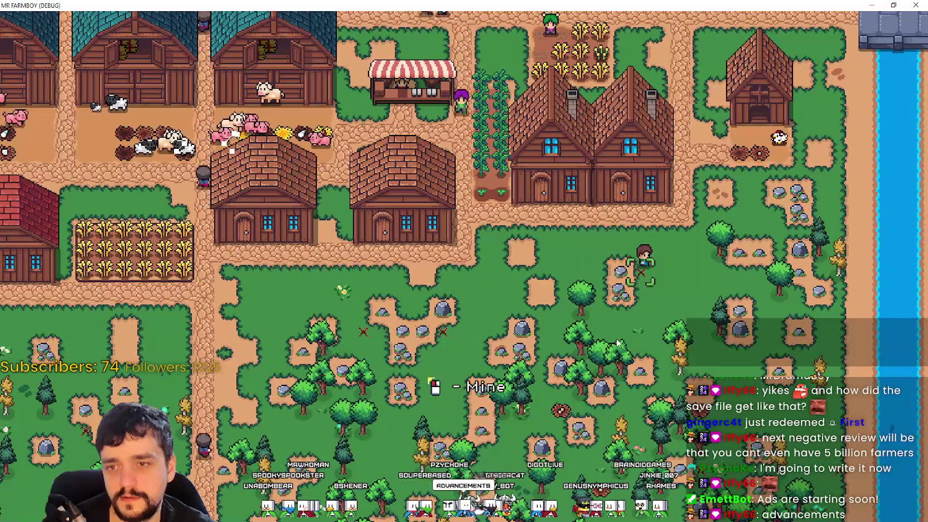
{"action": "key", "text": "Up"}
{"action": "key", "text": "Up"}
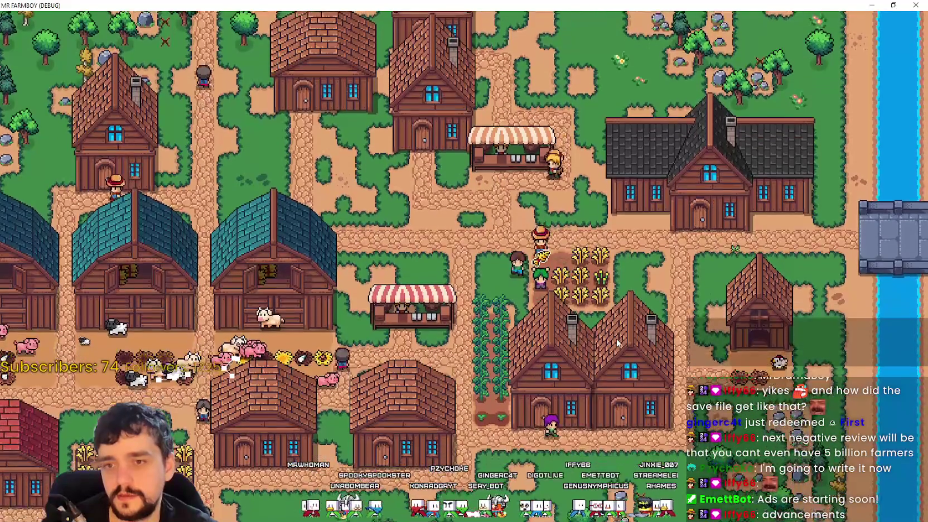
{"action": "key", "text": "Down"}
- Walk the farmer up to a harvestable crop showing a Harvest prompt
{"action": "key", "text": "Down"}
{"action": "key", "text": "Left"}
{"action": "key", "text": "Up"}
{"action": "key", "text": "Left"}
{"action": "key", "text": "Up"}
{"action": "key", "text": "Right"}
{"action": "key", "text": "Up"}
{"action": "key", "text": "Right"}
{"action": "key", "text": "Left"}
{"action": "key", "text": "Up"}
{"action": "key", "text": "Up"}
{"action": "key", "text": "Down"}
{"action": "key", "text": "Right"}
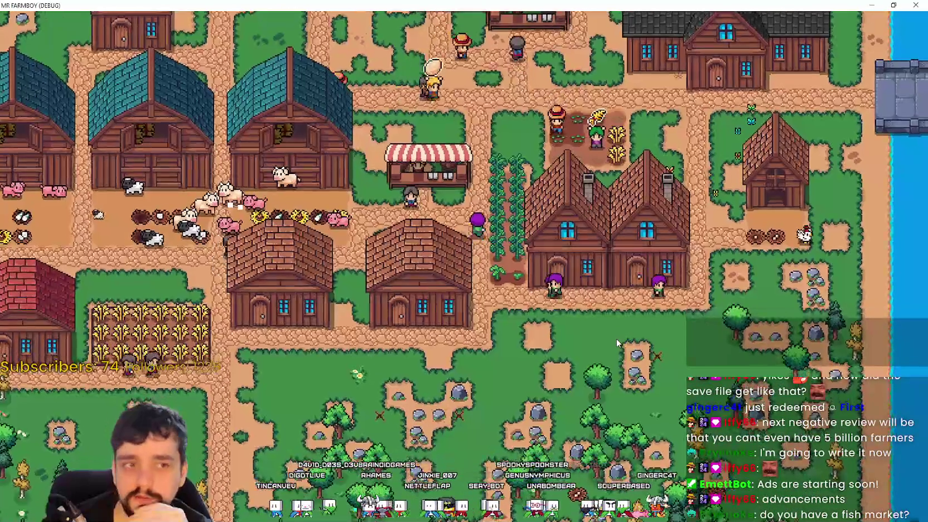
{"action": "key", "text": "Left"}
{"action": "key", "text": "Up"}
{"action": "key", "text": "Right"}
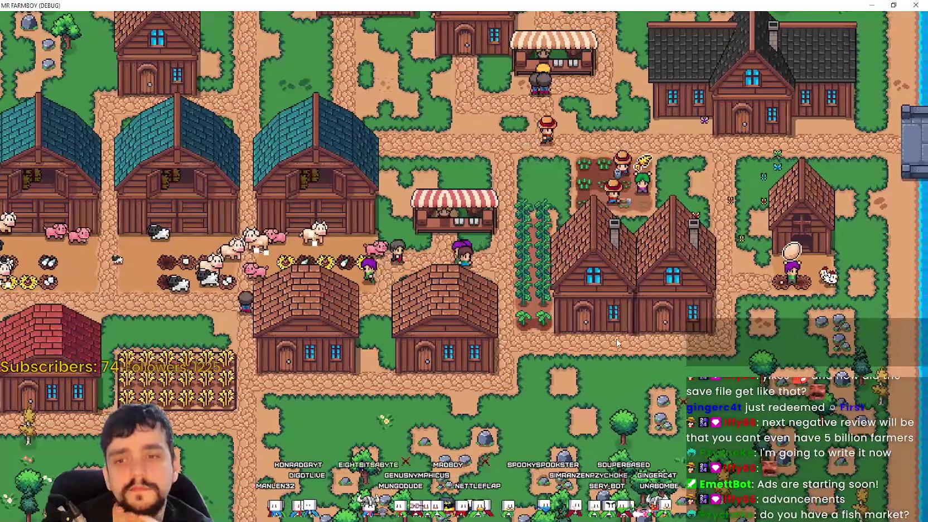
{"action": "key", "text": "Left"}
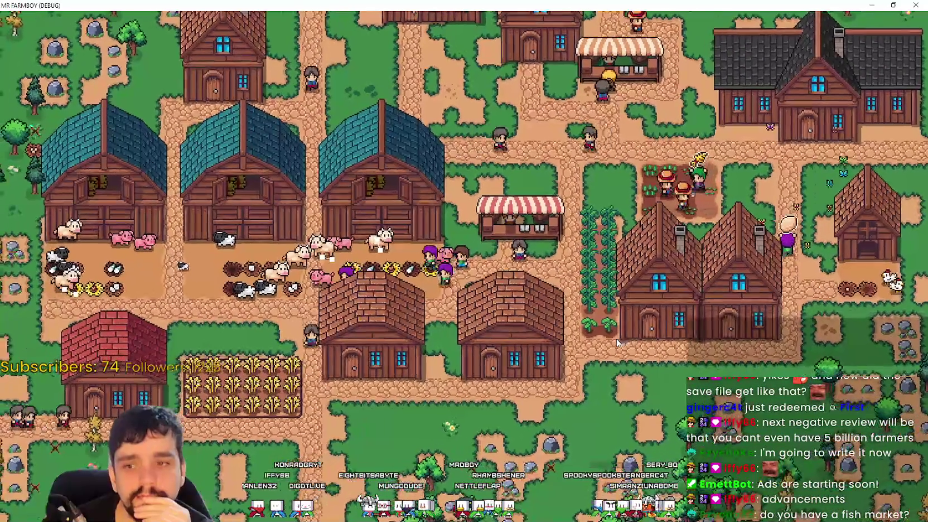
{"action": "key", "text": "Left"}
{"action": "key", "text": "Down"}
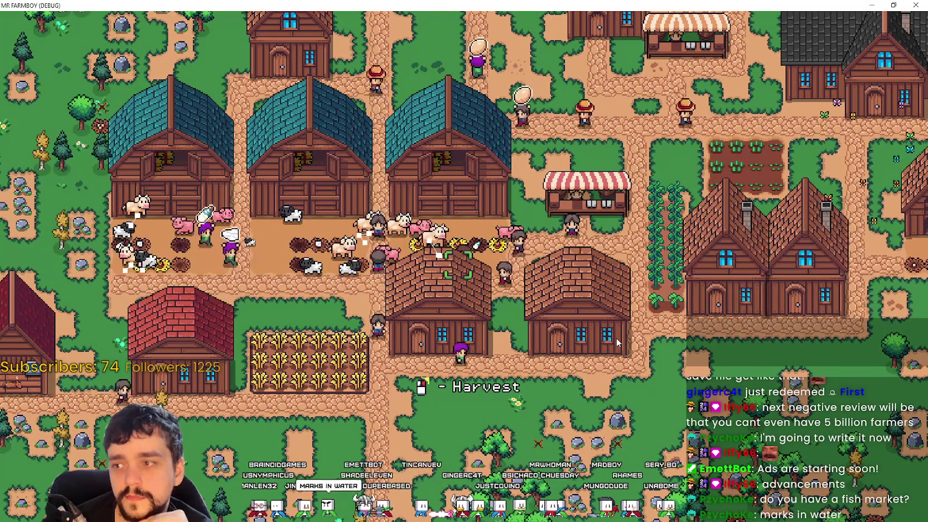
- Walk the farmer right toward the river, then south toward the wooded rocky field
{"action": "key", "text": "Right"}
{"action": "key", "text": "Down"}
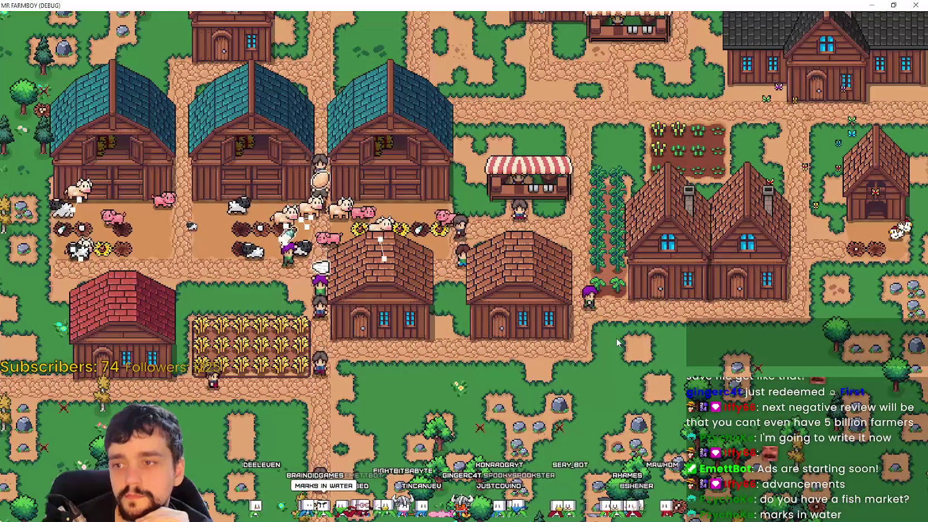
{"action": "key", "text": "Up"}
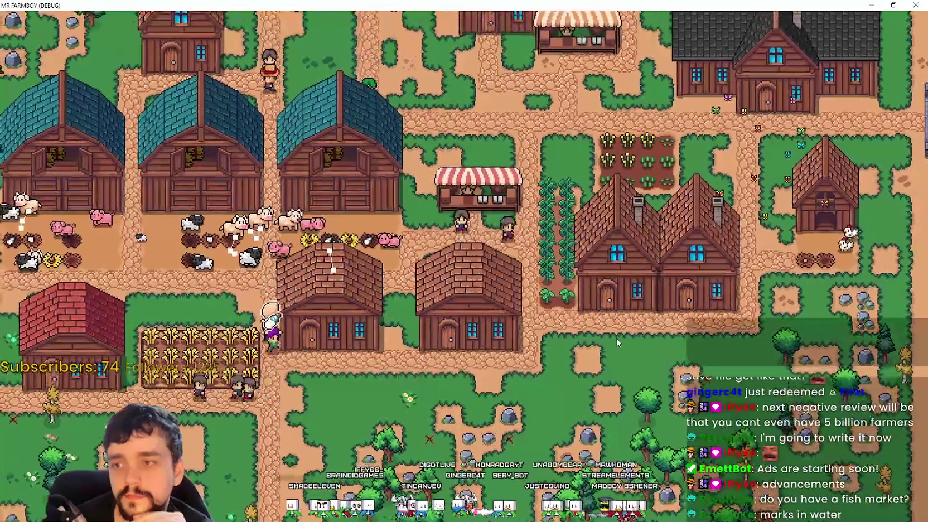
{"action": "key", "text": "Left"}
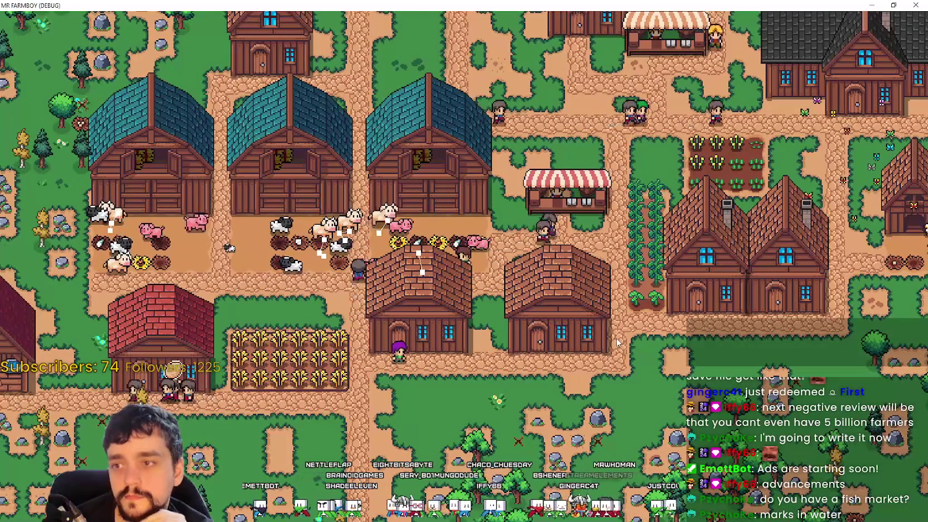
{"action": "key", "text": "Right"}
{"action": "key", "text": "Right"}
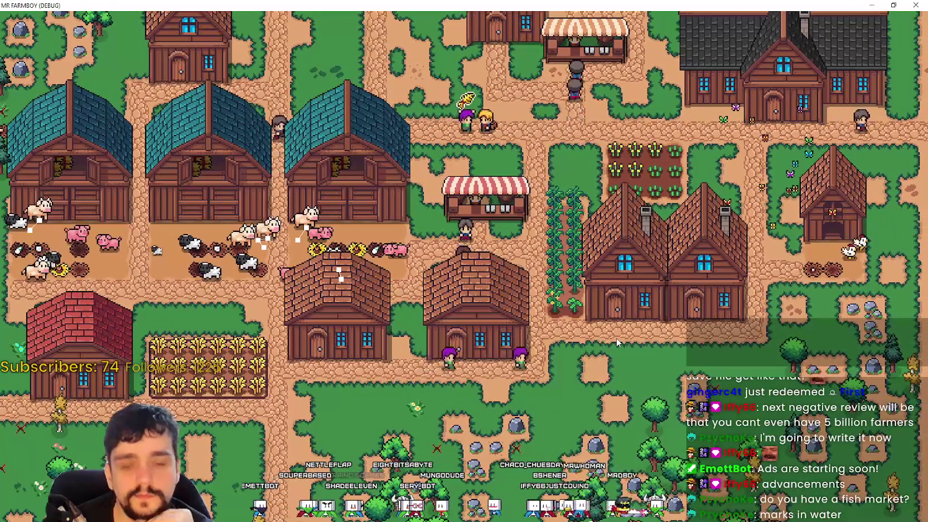
{"action": "key", "text": "Right"}
{"action": "key", "text": "Right"}
{"action": "key", "text": "Up"}
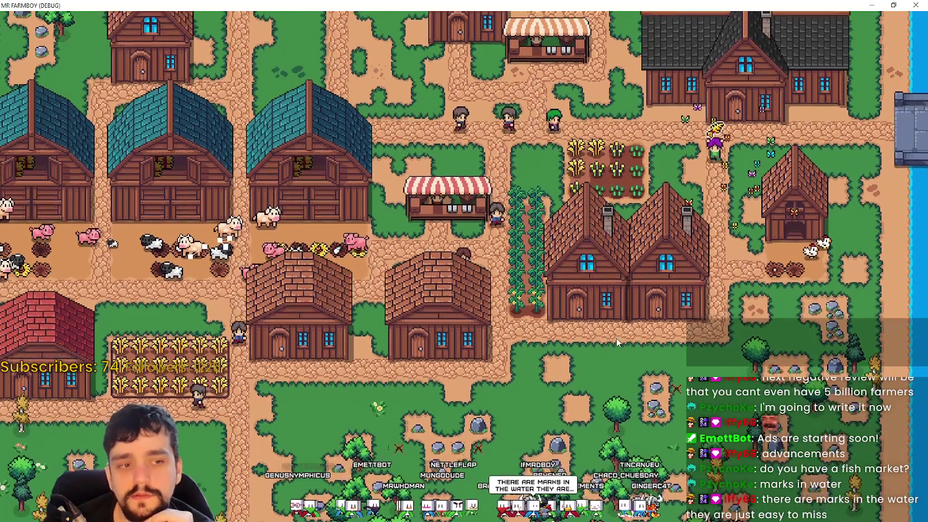
{"action": "key", "text": "Left"}
{"action": "key", "text": "Right"}
{"action": "key", "text": "Down"}
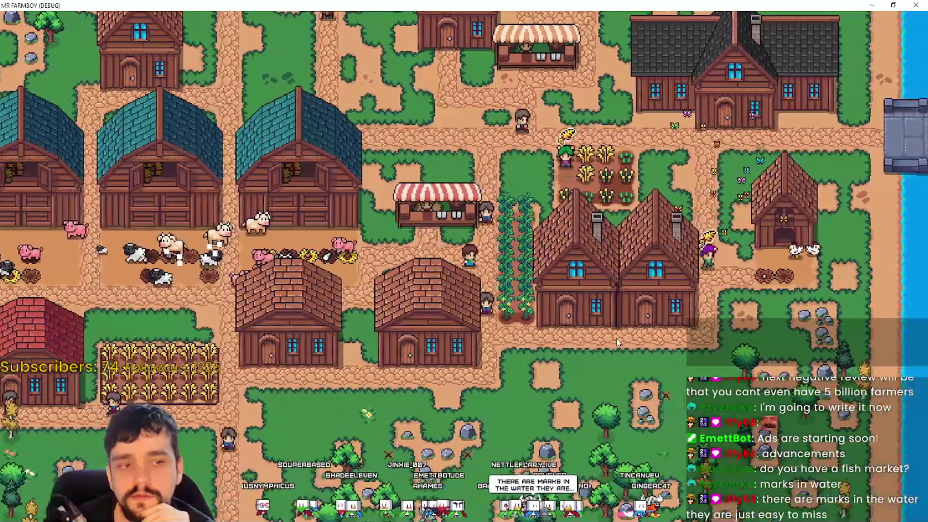
{"action": "key", "text": "Down"}
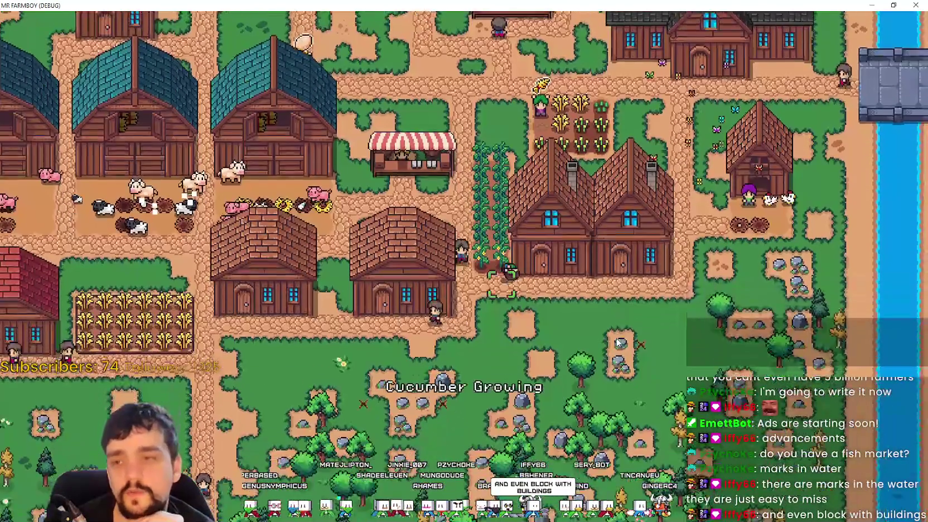
{"action": "key", "text": "Down"}
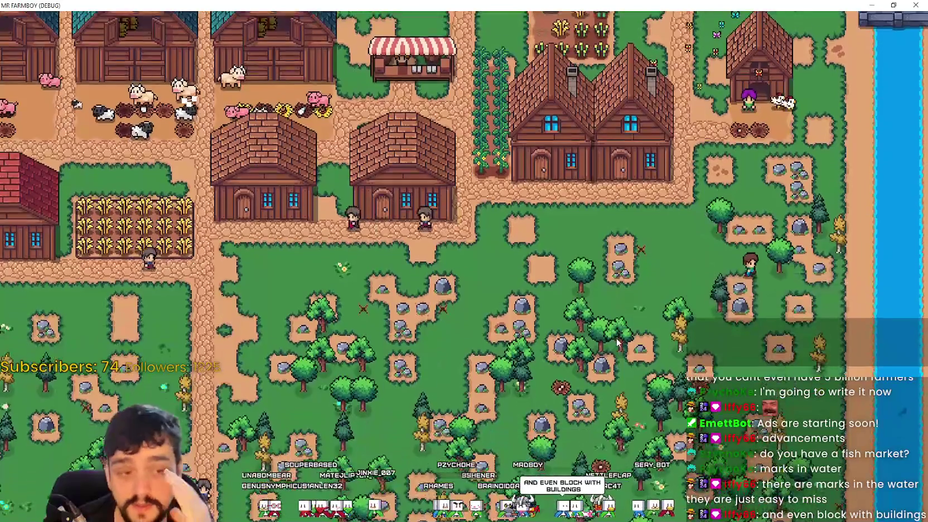
- Zoom in at the river's edge and cast into the water to catch a fish
{"action": "scroll", "coordinate": [619, 306], "scroll_direction": "up", "scroll_amount": 2}
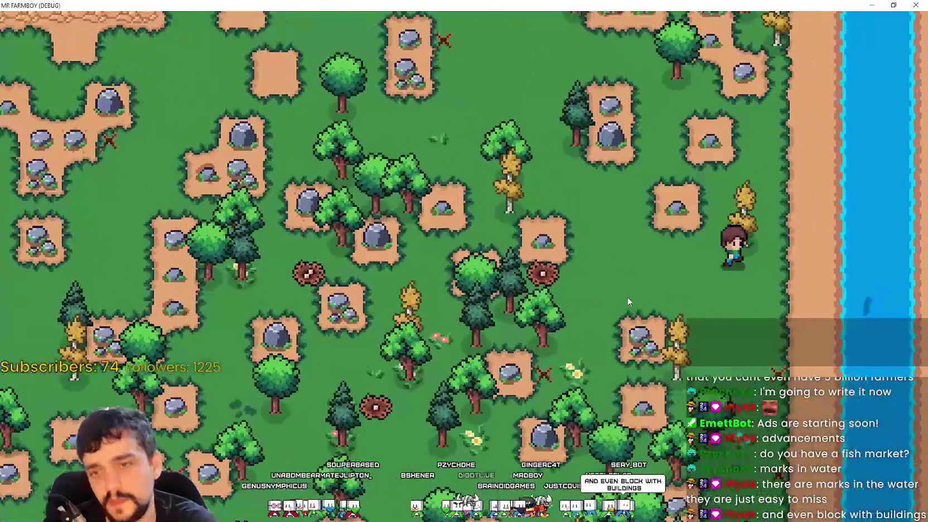
{"action": "scroll", "coordinate": [833, 285], "scroll_direction": "up", "scroll_amount": 3}
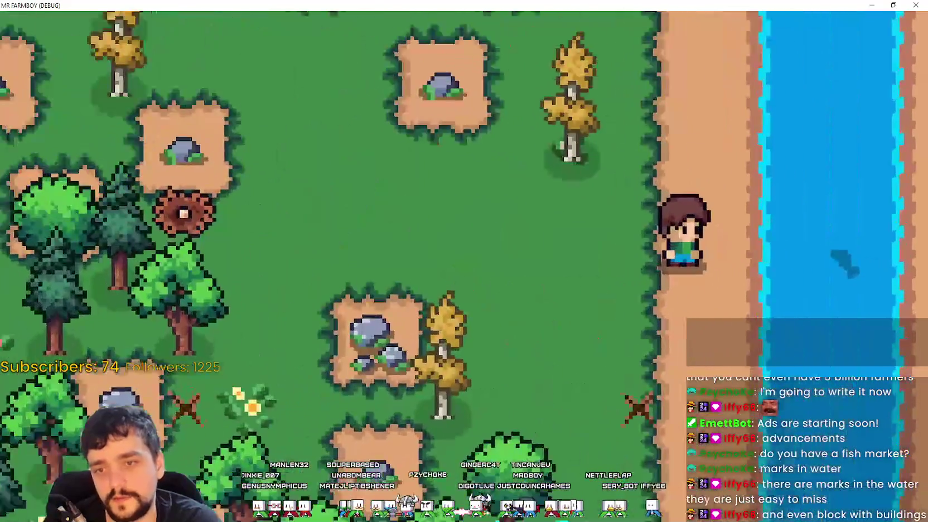
{"action": "left_click", "coordinate": [785, 382]}
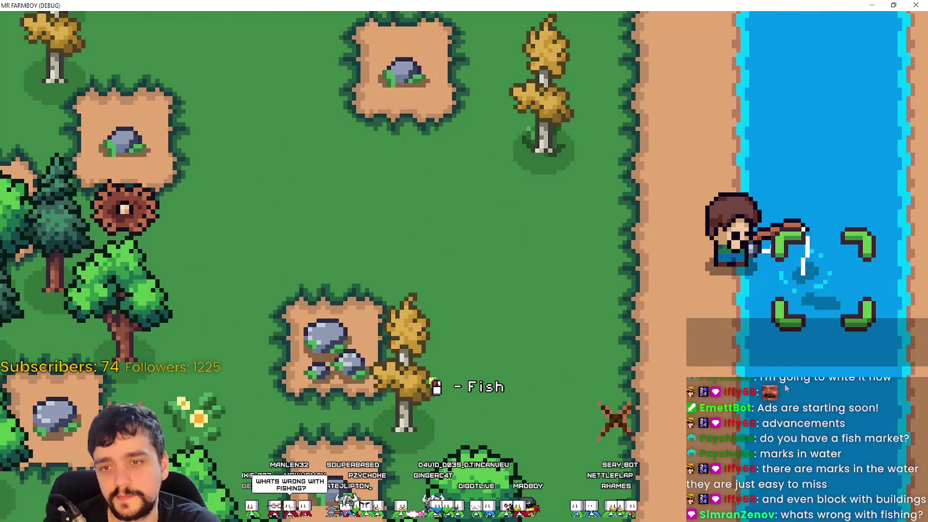
{"action": "scroll", "coordinate": [785, 382], "scroll_direction": "down", "scroll_amount": 2}
{"action": "scroll", "coordinate": [783, 382], "scroll_direction": "down", "scroll_amount": 4}
{"action": "scroll", "coordinate": [784, 381], "scroll_direction": "up", "scroll_amount": 2}
- Walk the farmer north toward the village
{"action": "key", "text": "w"}
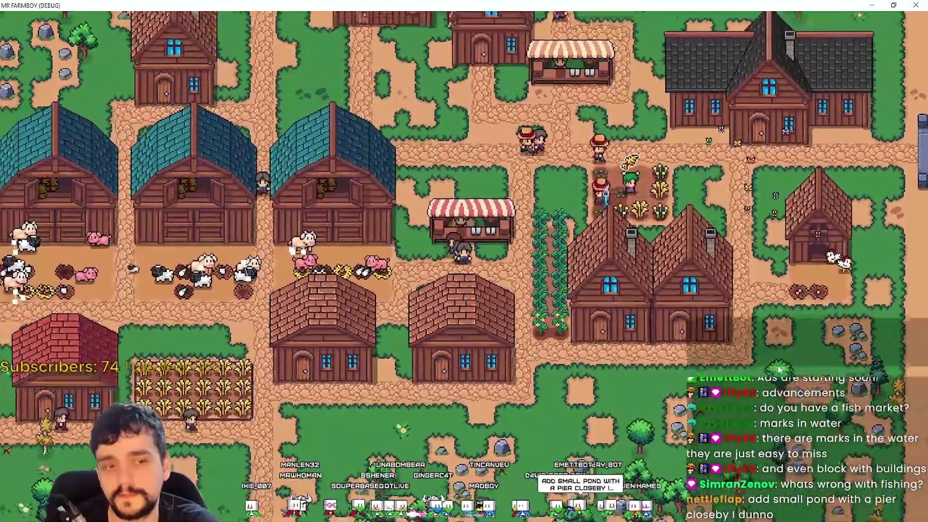
{"action": "key", "text": "w"}
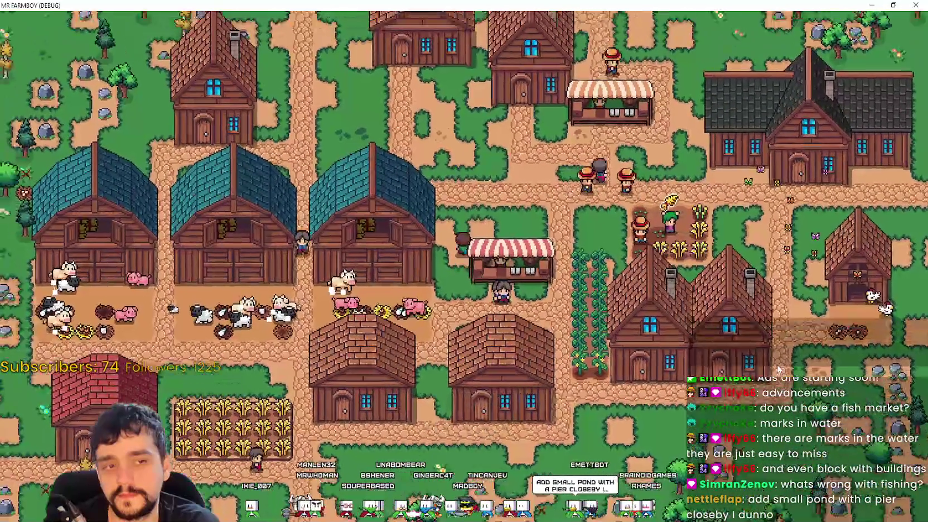
{"action": "key", "text": "s"}
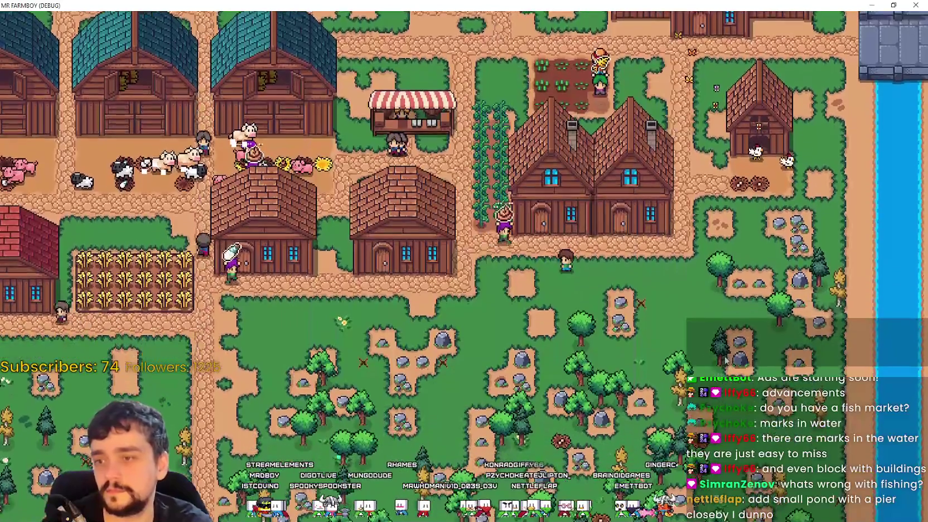
- Quit to the title screen and load Save 8 from the save list
{"action": "key", "text": "Escape"}
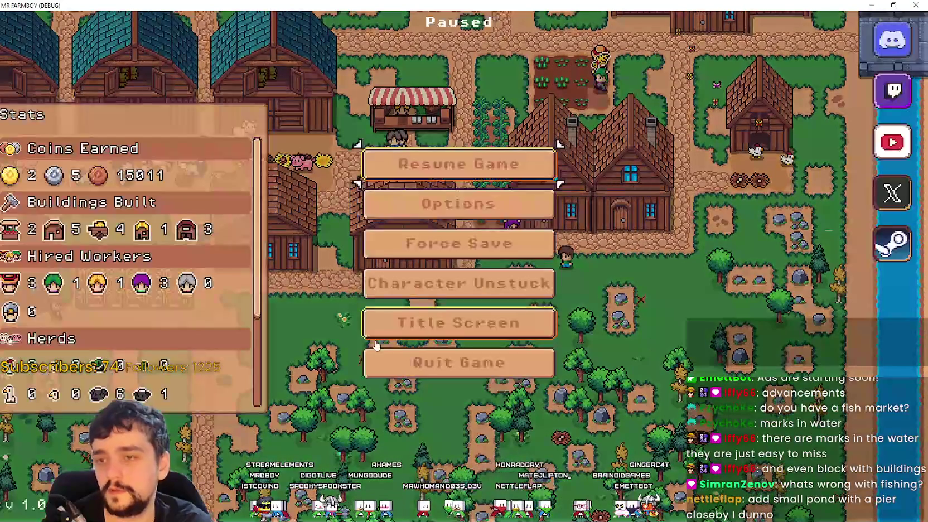
{"action": "key", "text": "Return"}
{"action": "left_click", "coordinate": [483, 218]}
{"action": "scroll", "coordinate": [466, 279], "scroll_direction": "down", "scroll_amount": 5}
{"action": "left_click", "coordinate": [467, 335]}
{"action": "left_click", "coordinate": [427, 326]}
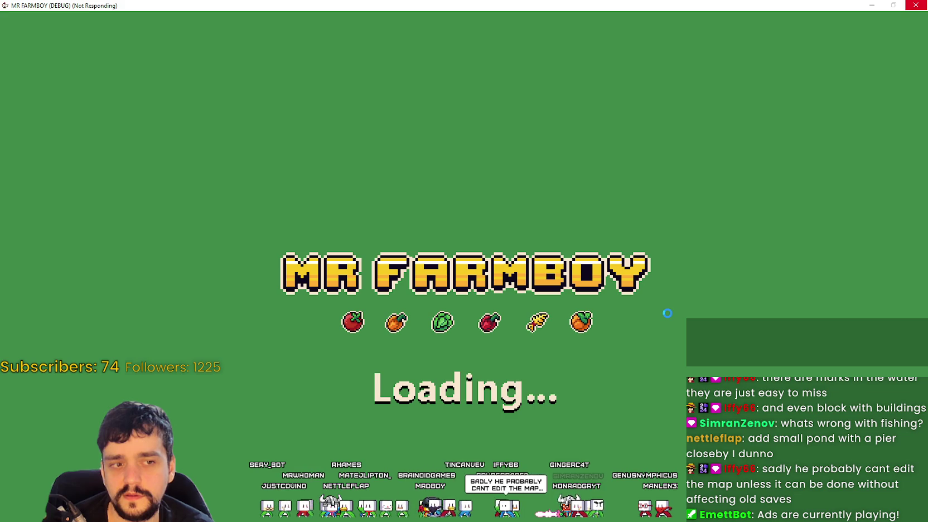
- Insert a blank line after line 90 and inspect the undeclared controls reference on line 91
{"action": "scroll", "coordinate": [895, 141], "scroll_direction": "up", "scroll_amount": 10}
{"action": "scroll", "coordinate": [896, 141], "scroll_direction": "up", "scroll_amount": 15}
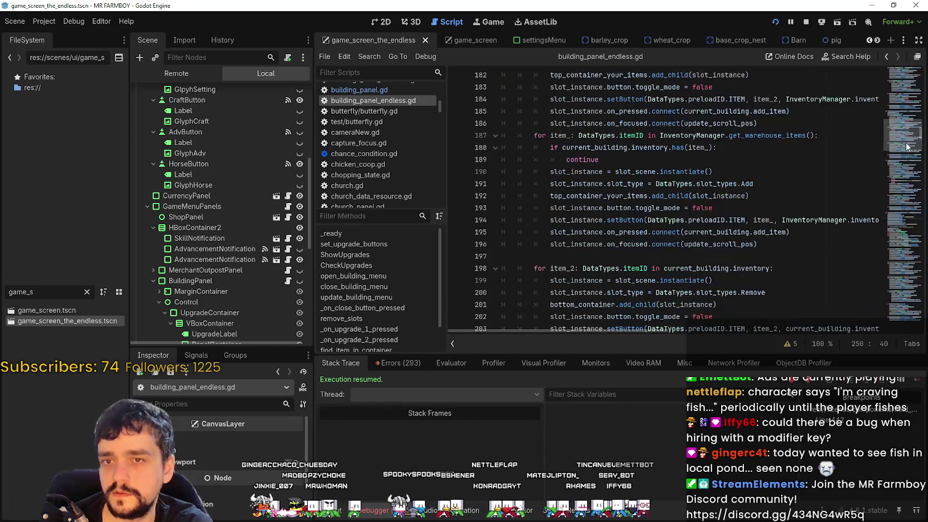
{"action": "scroll", "coordinate": [899, 129], "scroll_direction": "up", "scroll_amount": 12}
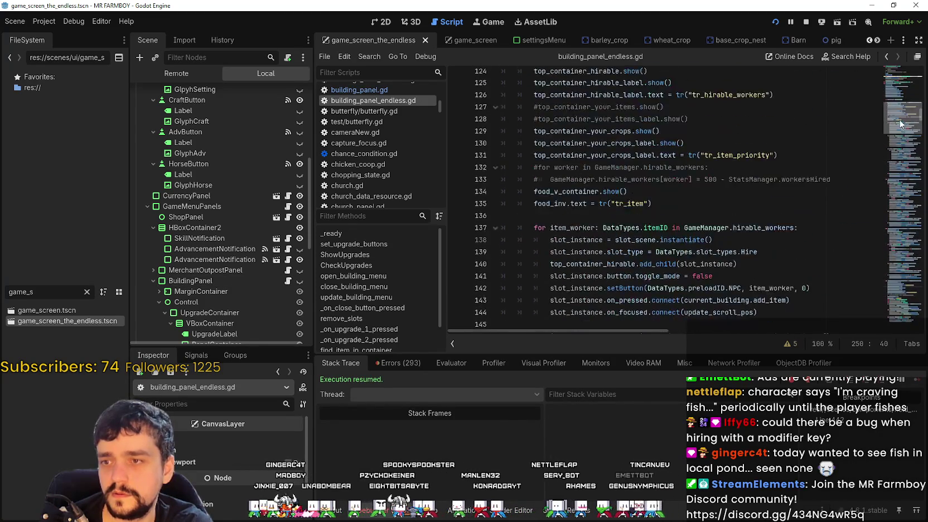
{"action": "scroll", "coordinate": [899, 114], "scroll_direction": "up", "scroll_amount": 4}
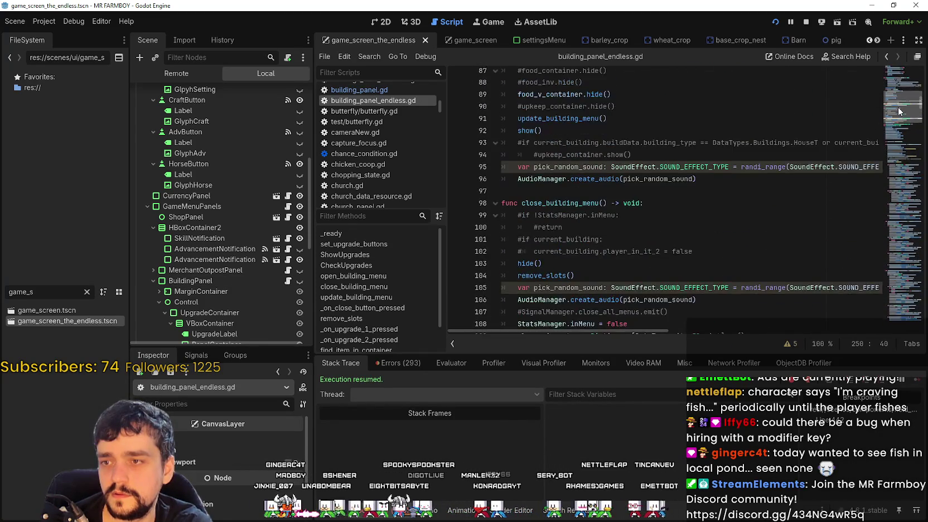
{"action": "scroll", "coordinate": [662, 282], "scroll_direction": "down", "scroll_amount": 1}
{"action": "left_click", "coordinate": [565, 216]}
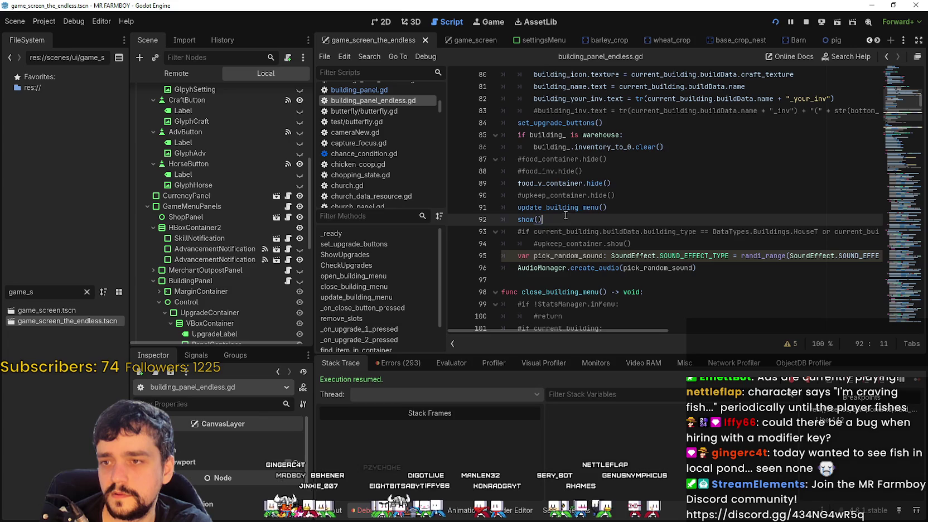
{"action": "left_click", "coordinate": [646, 209]}
{"action": "left_click", "coordinate": [643, 200]}
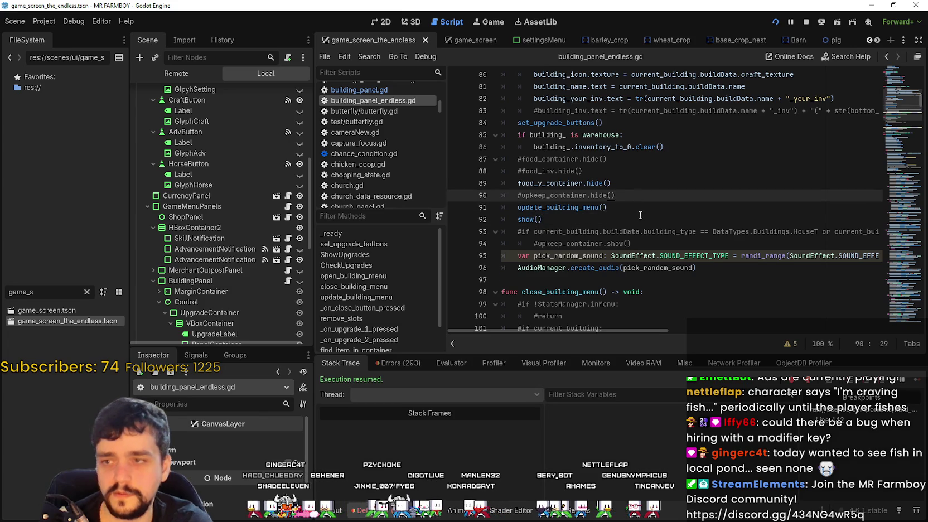
{"action": "key", "text": "Return"}
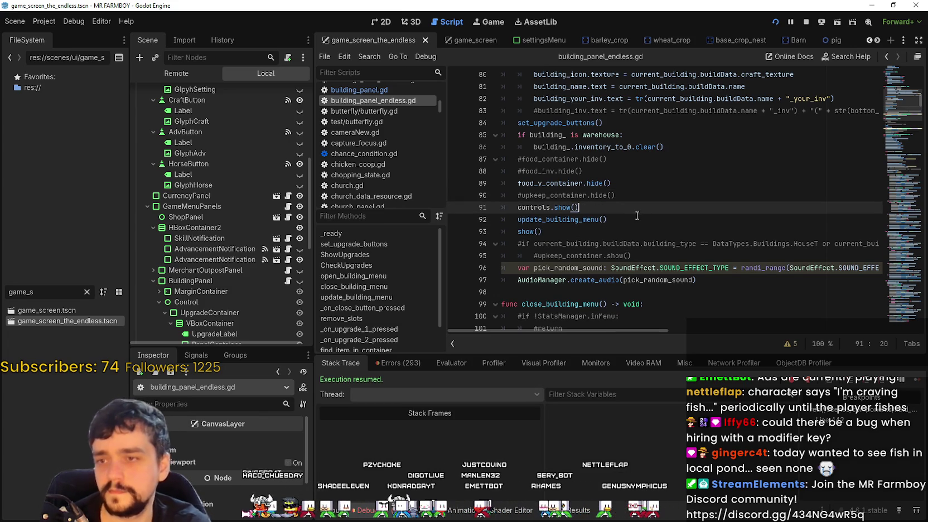
{"action": "left_click", "coordinate": [537, 208]}
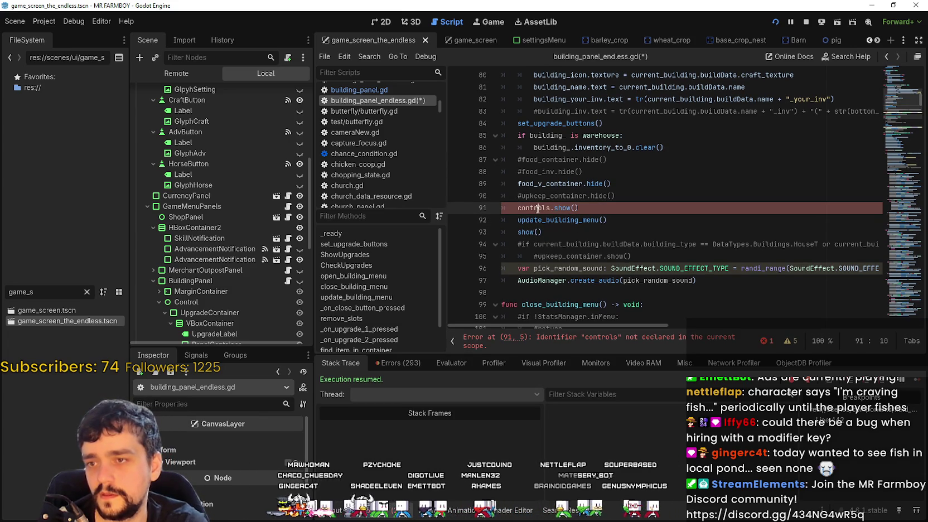
{"action": "scroll", "coordinate": [240, 311], "scroll_direction": "down", "scroll_amount": 4}
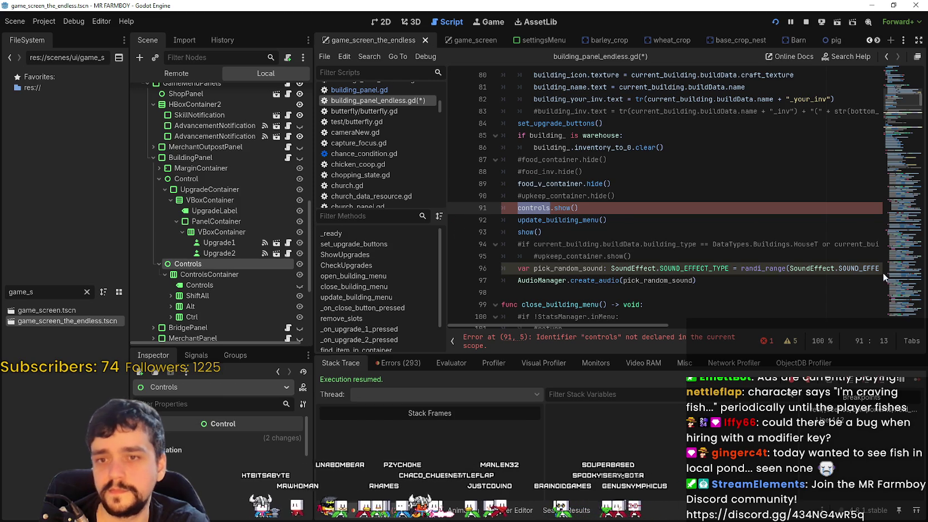
{"action": "left_click", "coordinate": [912, 86]}
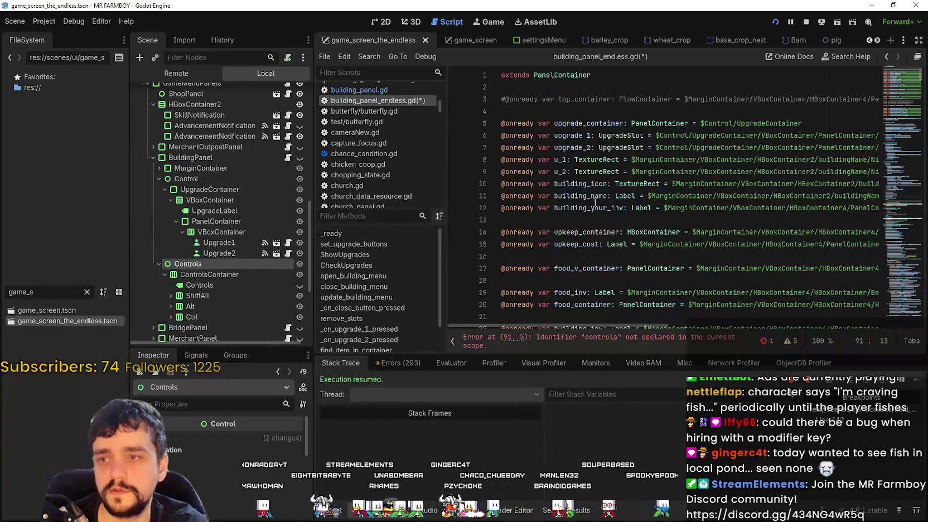
{"action": "mouse_move", "coordinate": [183, 269]}
{"action": "left_mouse_down"}
{"action": "mouse_move", "coordinate": [558, 222]}
{"action": "mouse_move", "coordinate": [563, 187]}
{"action": "left_mouse_up"}
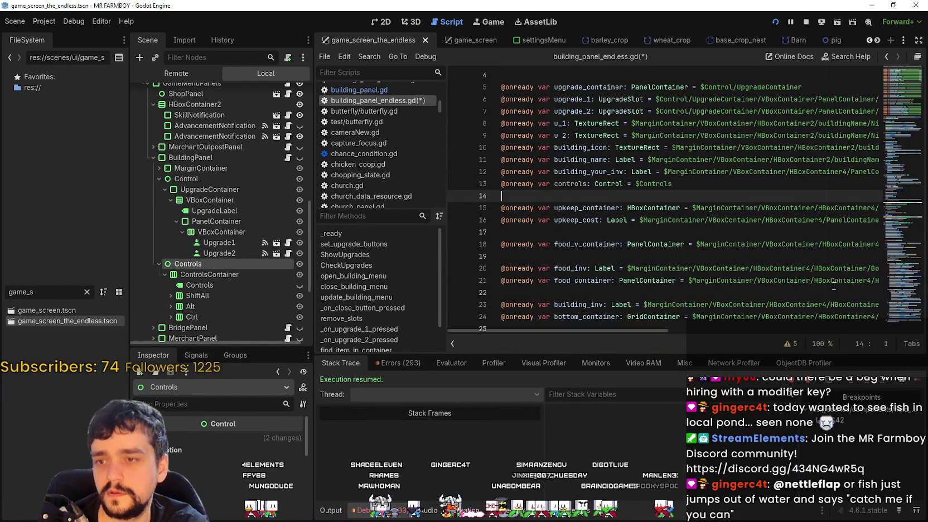
{"action": "left_click_drag", "start_coordinate": [912, 78], "coordinate": [904, 139]}
{"action": "scroll", "coordinate": [815, 190], "scroll_direction": "down", "scroll_amount": 10}
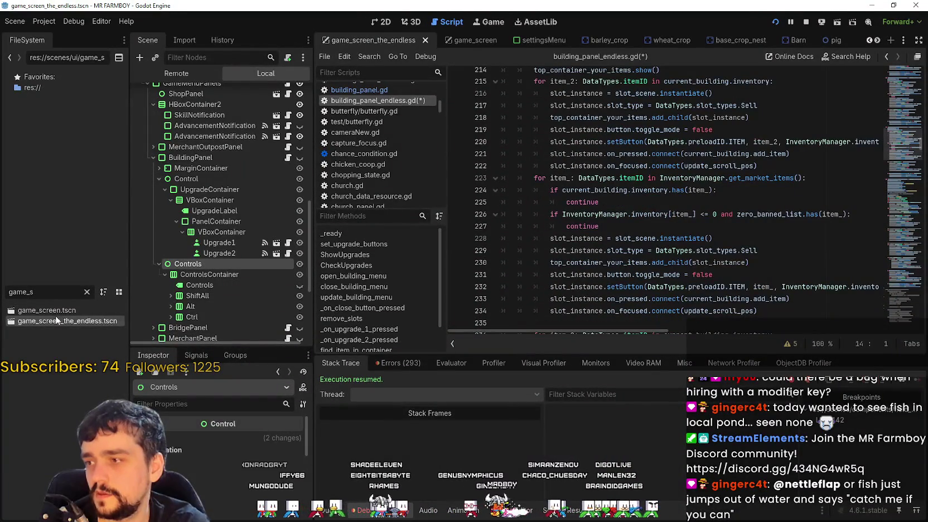
- Search building_panel.gd for 'controls' to find the controls.hide() call on line 135
{"action": "key", "text": "ctrl+Tab"}
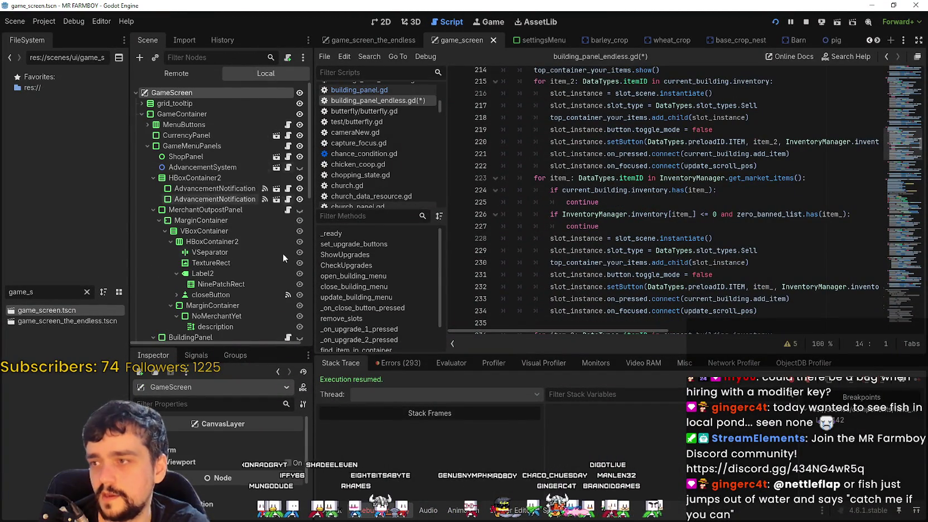
{"action": "scroll", "coordinate": [282, 237], "scroll_direction": "down", "scroll_amount": 5}
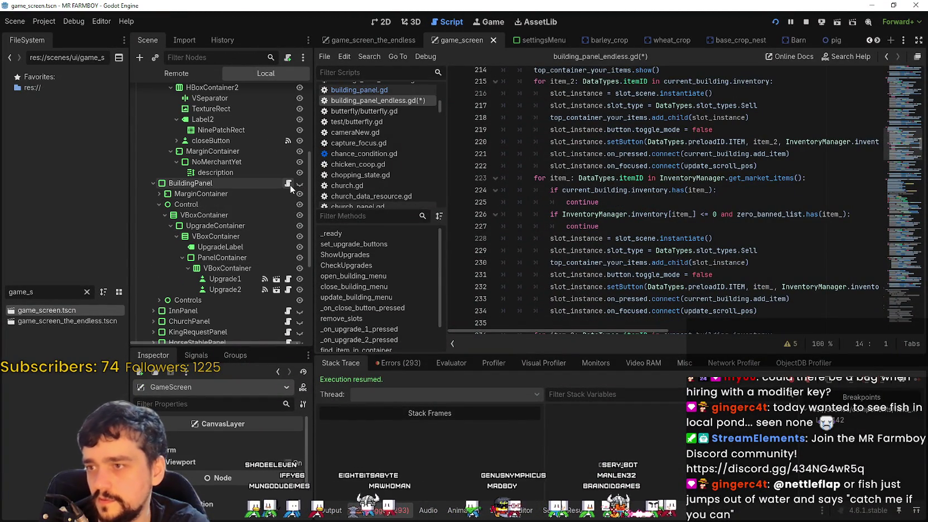
{"action": "left_click", "coordinate": [290, 185]}
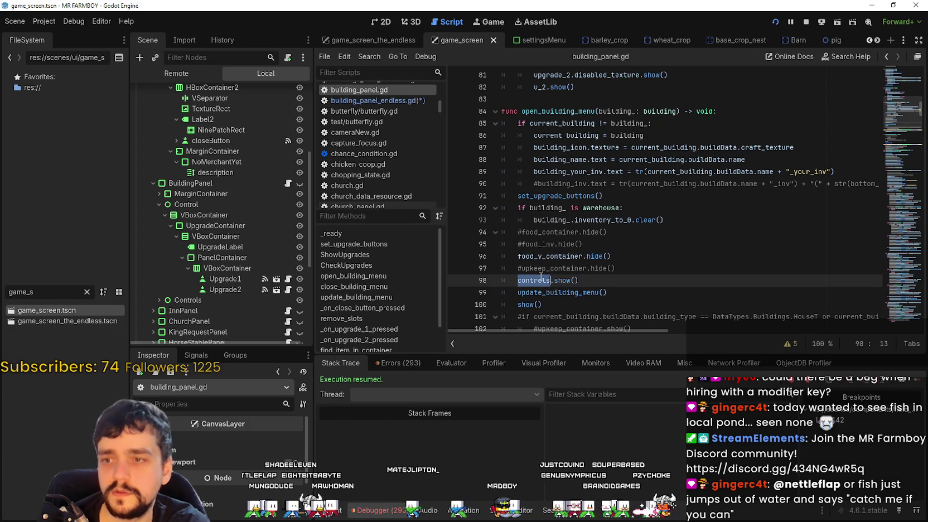
{"action": "key", "text": "ctrl+f"}
{"action": "left_click", "coordinate": [782, 345]}
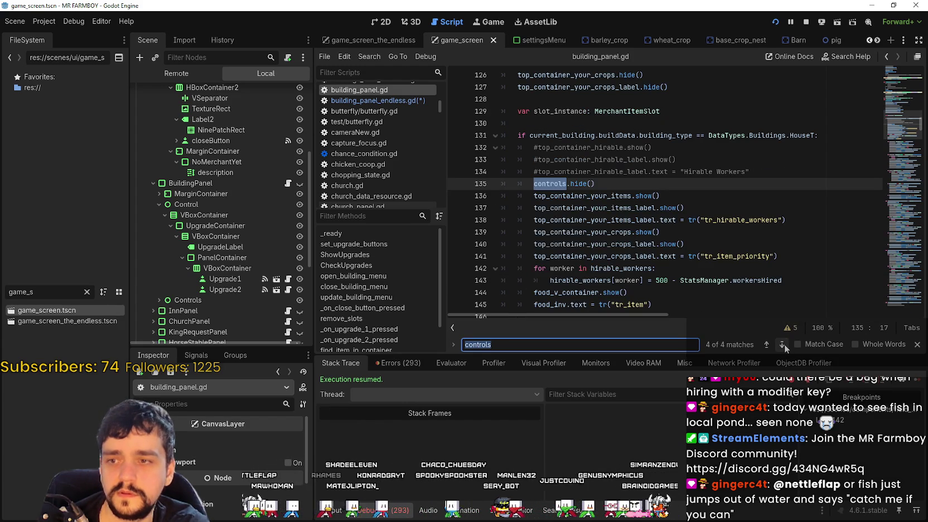
{"action": "left_click_drag", "start_coordinate": [600, 184], "coordinate": [542, 179]}
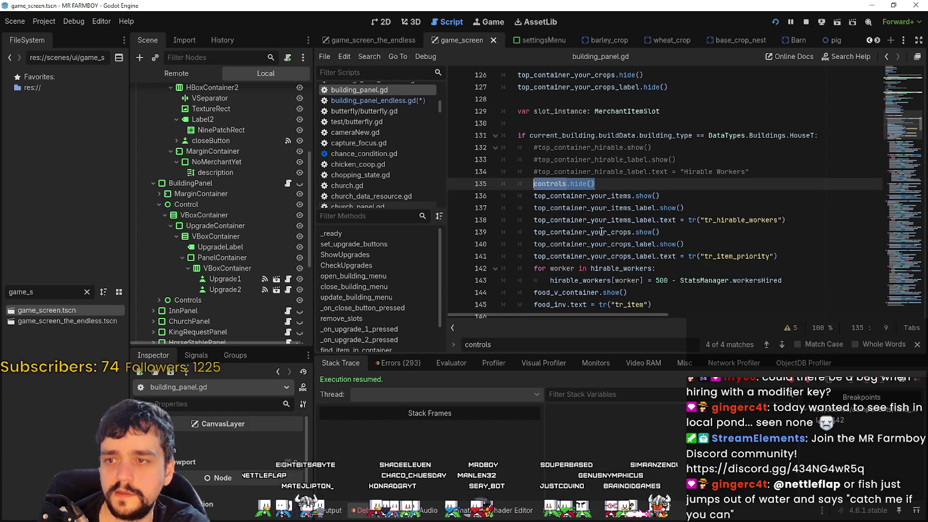
{"action": "left_click", "coordinate": [783, 345]}
{"action": "left_click", "coordinate": [783, 345]}
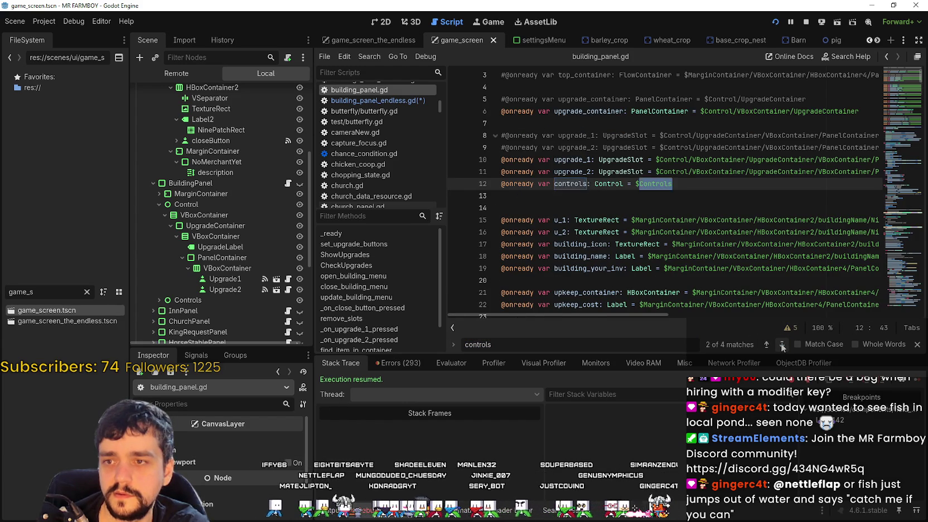
{"action": "left_click", "coordinate": [783, 344]}
{"action": "left_click", "coordinate": [782, 344]}
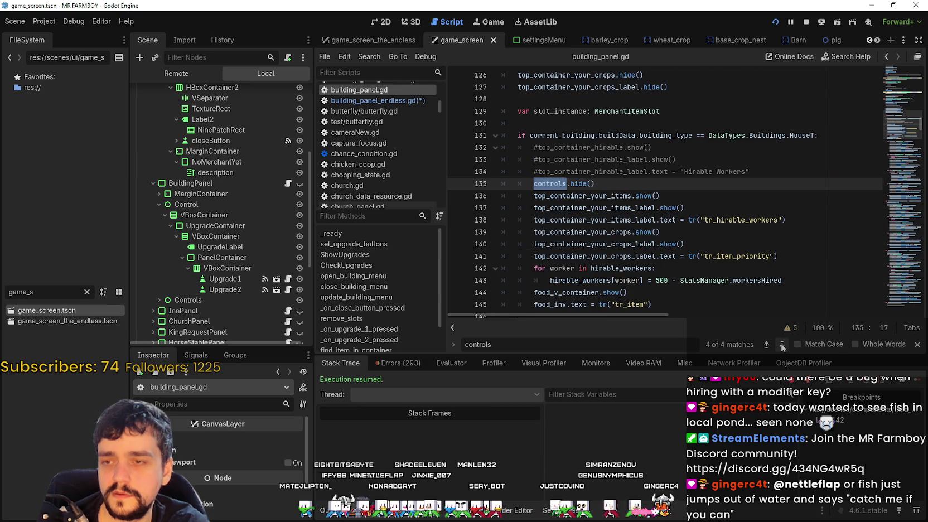
{"action": "left_click", "coordinate": [634, 196]}
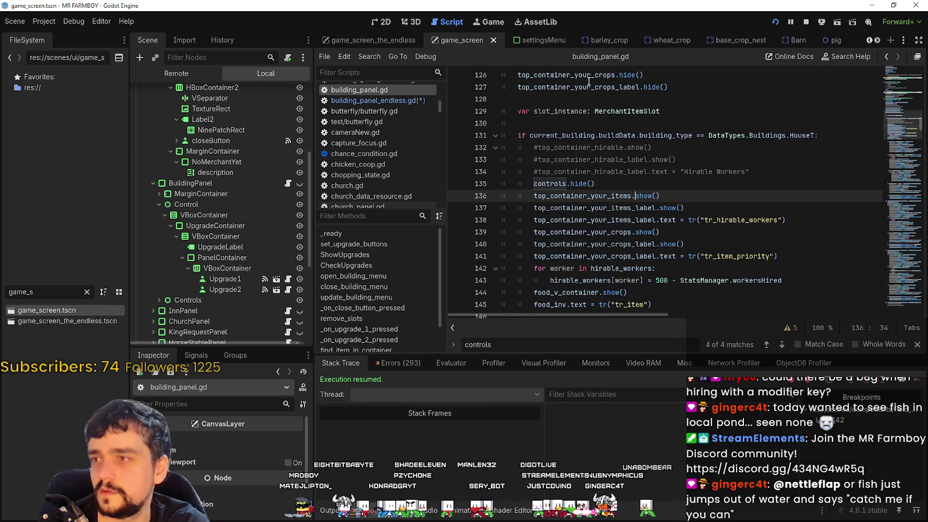
{"action": "mouse_move", "coordinate": [347, 33]}
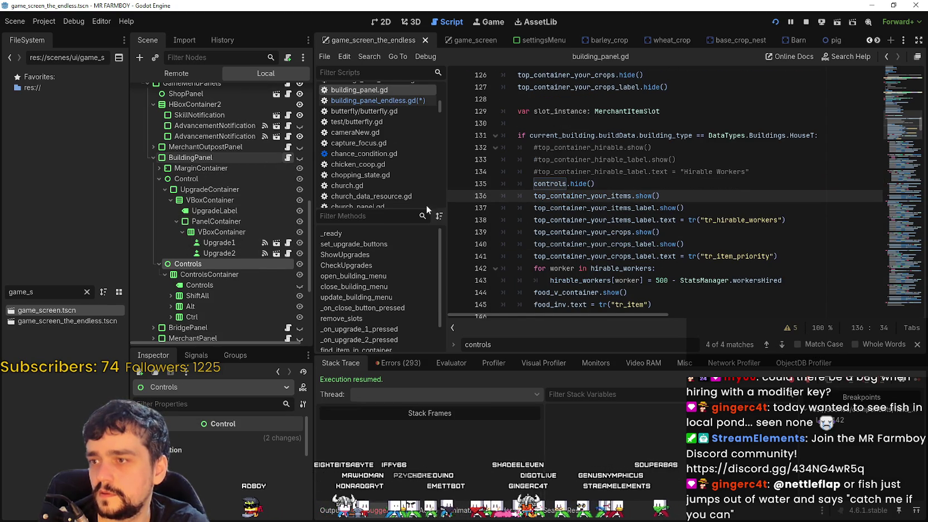
{"action": "scroll", "coordinate": [658, 240], "scroll_direction": "down", "scroll_amount": 5}
- Reopen the game_screen scene and its building_panel.gd at the controls.hide() line
{"action": "left_click", "coordinate": [686, 256]}
{"action": "scroll", "coordinate": [686, 256], "scroll_direction": "up", "scroll_amount": 7}
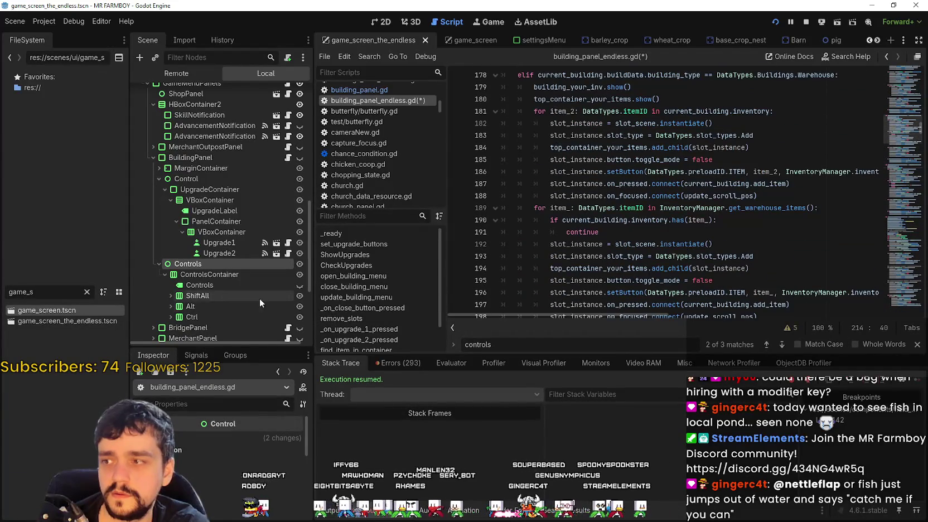
{"action": "left_click", "coordinate": [106, 321]}
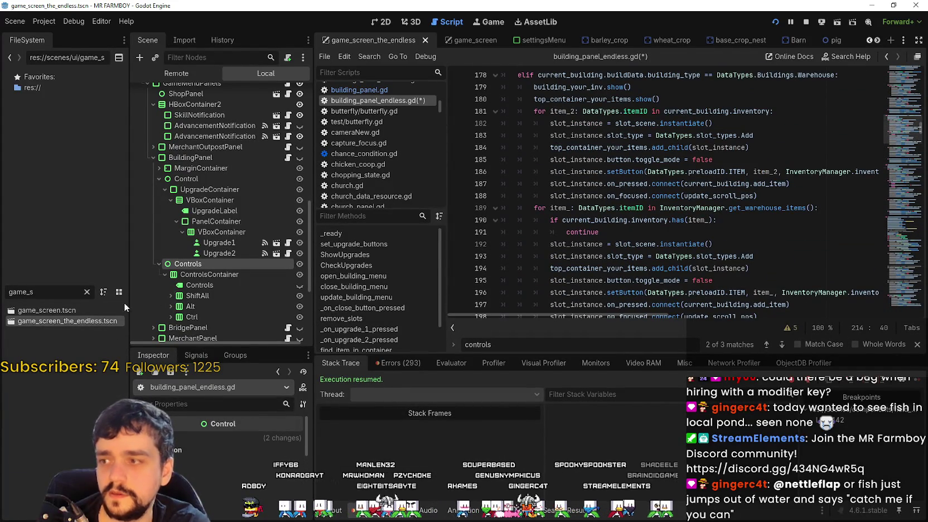
{"action": "scroll", "coordinate": [746, 244], "scroll_direction": "up", "scroll_amount": 9}
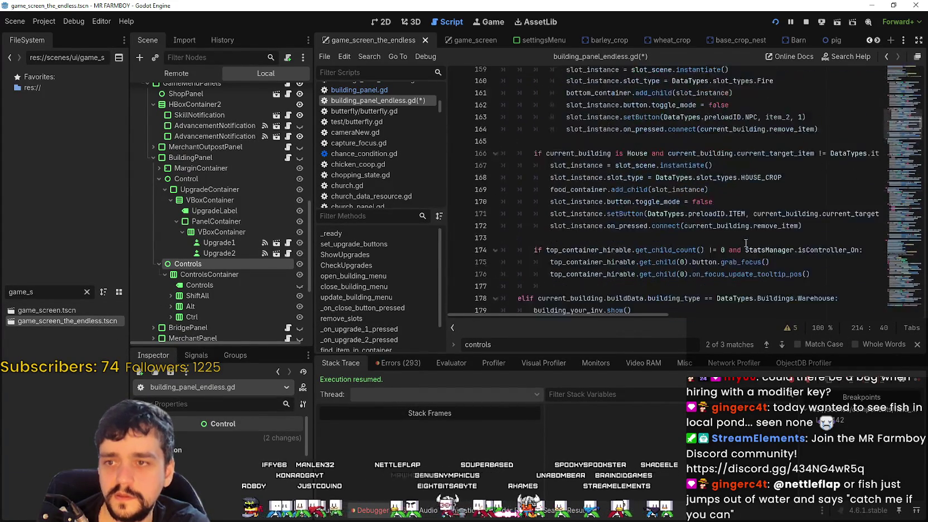
{"action": "scroll", "coordinate": [745, 242], "scroll_direction": "up", "scroll_amount": 8}
{"action": "scroll", "coordinate": [741, 219], "scroll_direction": "up", "scroll_amount": 2}
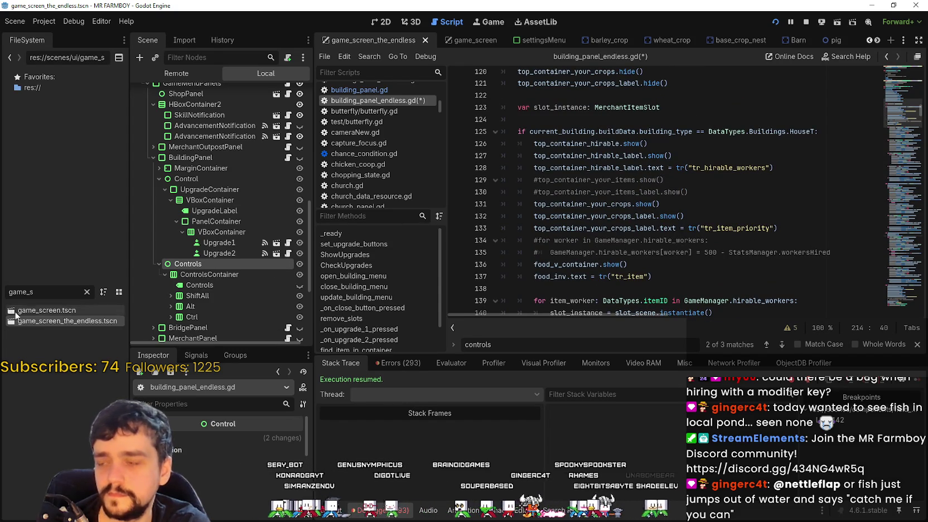
{"action": "left_click", "coordinate": [32, 313]}
{"action": "double_click", "coordinate": [31, 312]}
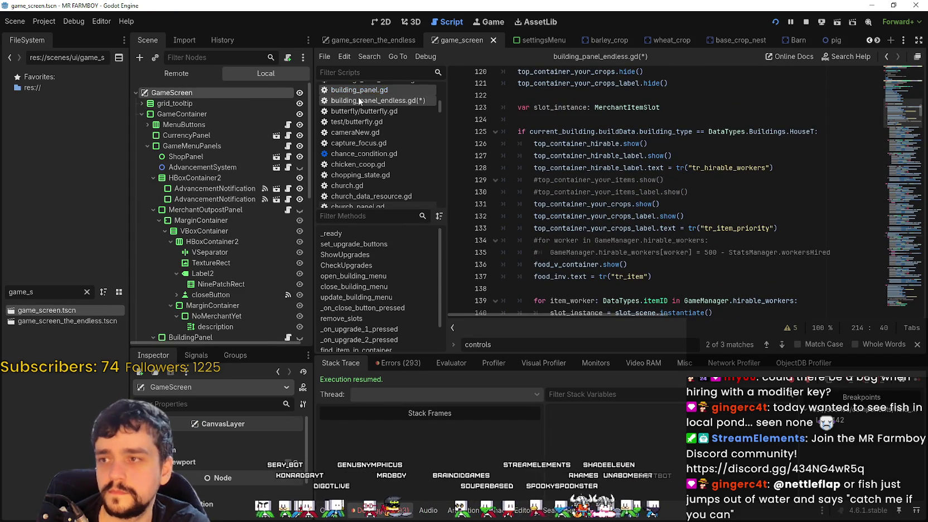
{"action": "scroll", "coordinate": [248, 315], "scroll_direction": "down", "scroll_amount": 5}
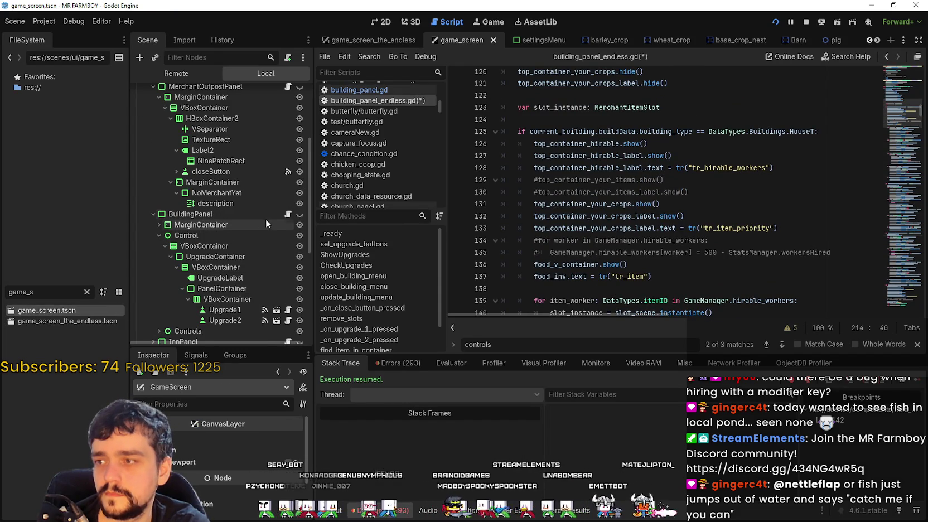
{"action": "left_click", "coordinate": [288, 214]}
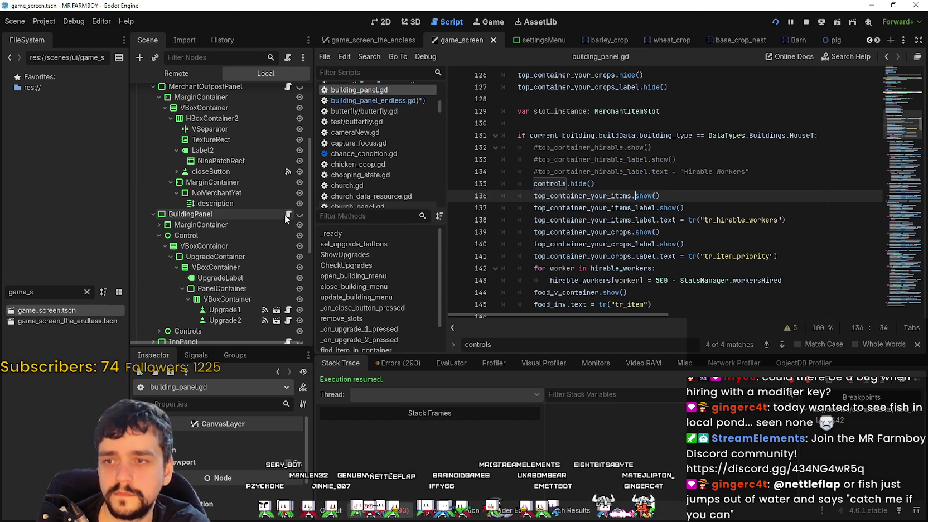
{"action": "left_click", "coordinate": [608, 184]}
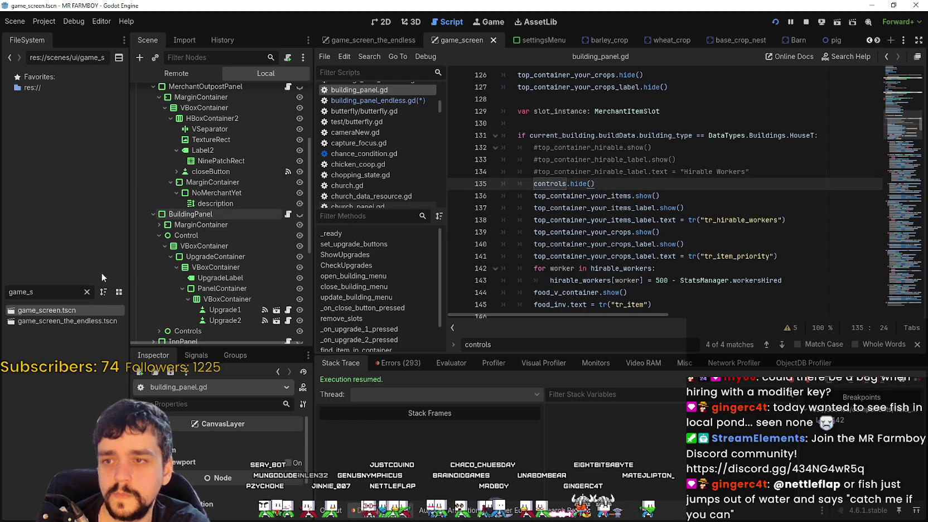
- Add controls.hide() to the House branch of building_panel_endless.gd, save, and pause the running game
{"action": "left_click", "coordinate": [106, 325]}
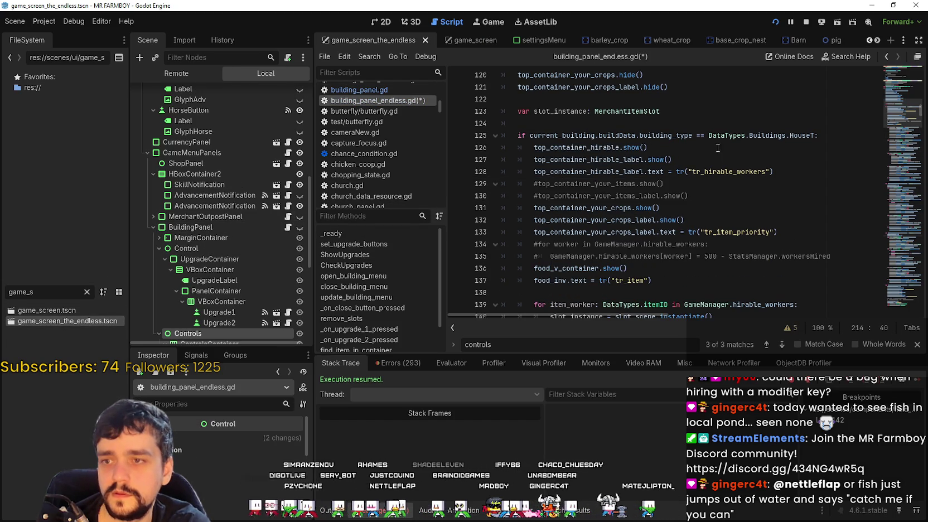
{"action": "left_click", "coordinate": [826, 140]}
{"action": "key", "text": "Return"}
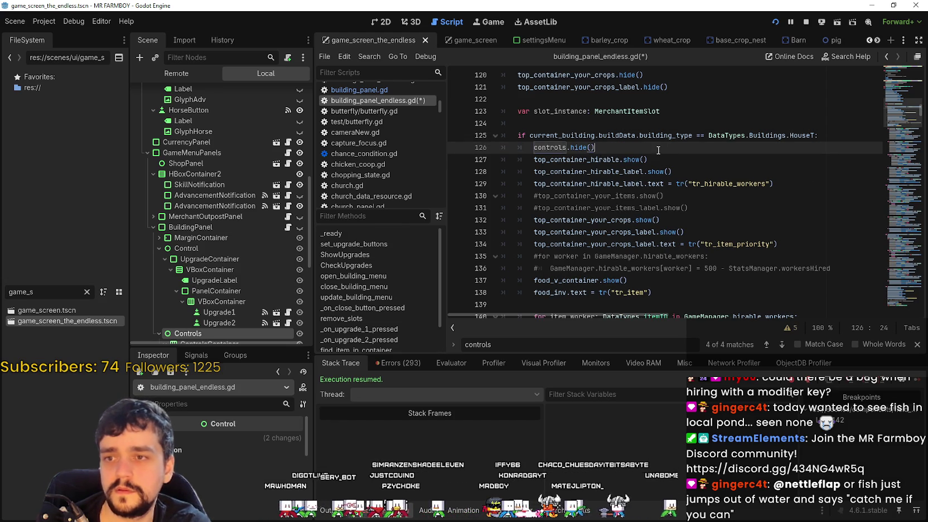
{"action": "key", "text": "ctrl+s"}
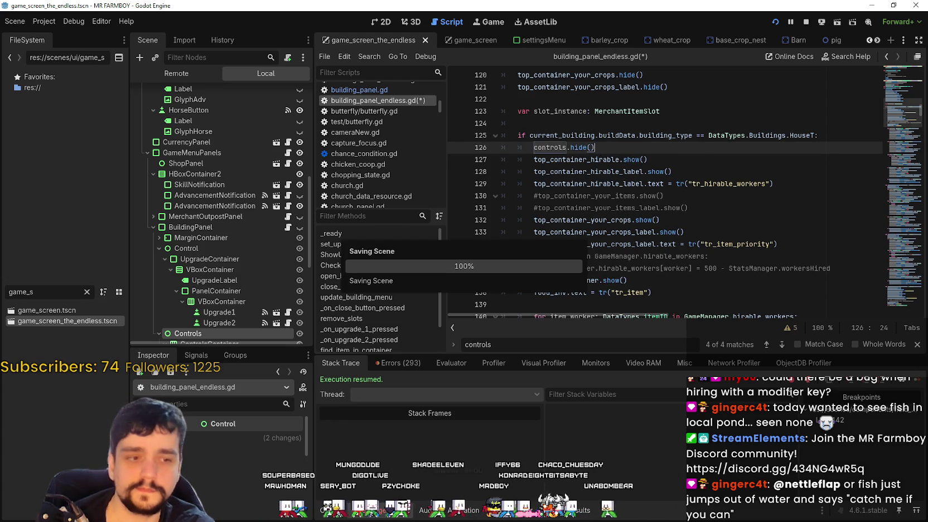
{"action": "key", "text": "Escape"}
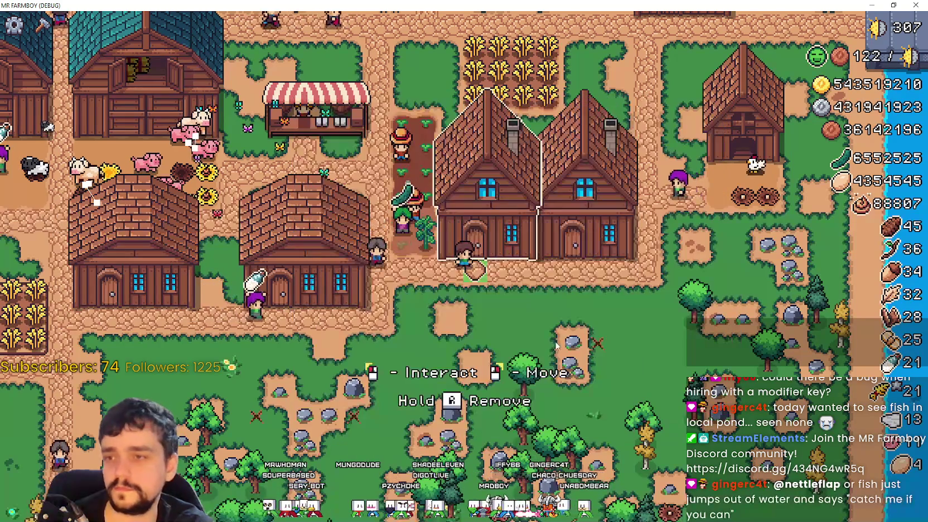
{"action": "key", "text": "Escape"}
- Quit the game from the pause menu and run the project again
{"action": "left_click", "coordinate": [459, 363]}
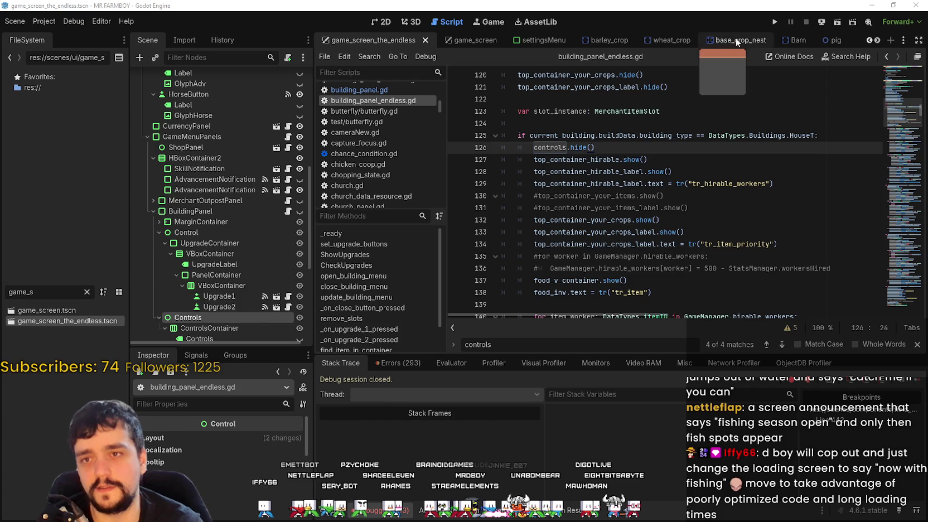
{"action": "left_click", "coordinate": [776, 28]}
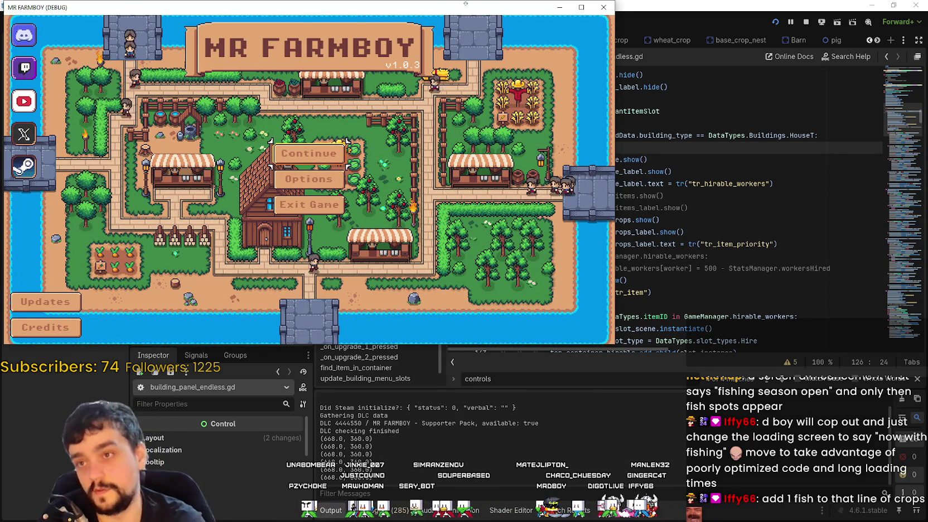
- Maximize the Mr. Farmboy game window at its title menu
{"action": "key", "text": "super+Up"}
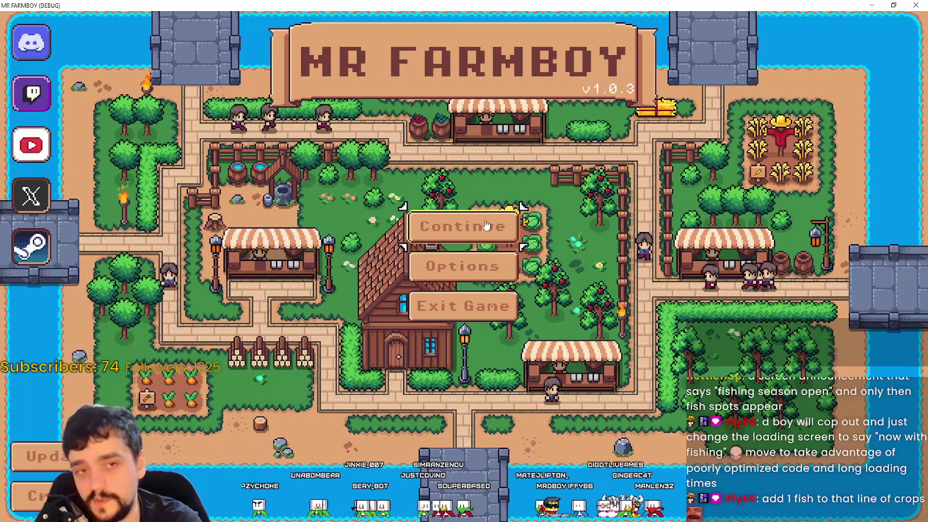
- Open the save list, expand Save 8 (Incremental) and load it
{"action": "left_click", "coordinate": [465, 228]}
{"action": "scroll", "coordinate": [474, 264], "scroll_direction": "down", "scroll_amount": 1}
{"action": "scroll", "coordinate": [549, 295], "scroll_direction": "up", "scroll_amount": 1}
{"action": "scroll", "coordinate": [550, 295], "scroll_direction": "down", "scroll_amount": 6}
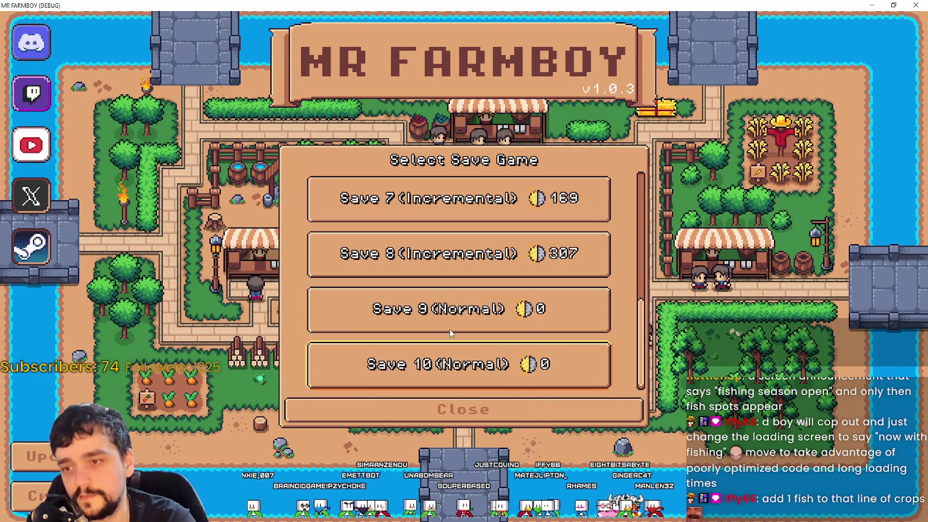
{"action": "left_click", "coordinate": [406, 274]}
{"action": "left_click", "coordinate": [407, 275]}
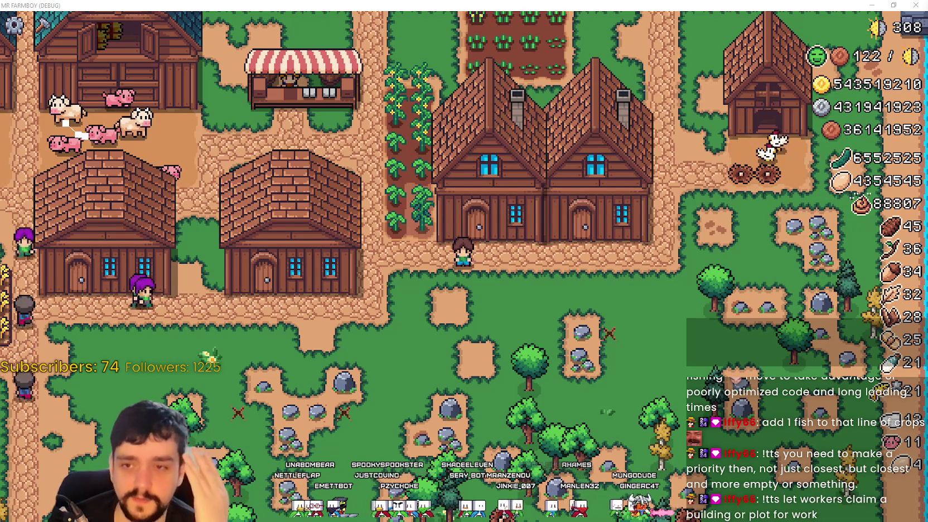
- Walk the farmer onto several stone plots to mine them
{"action": "key", "text": "d"}
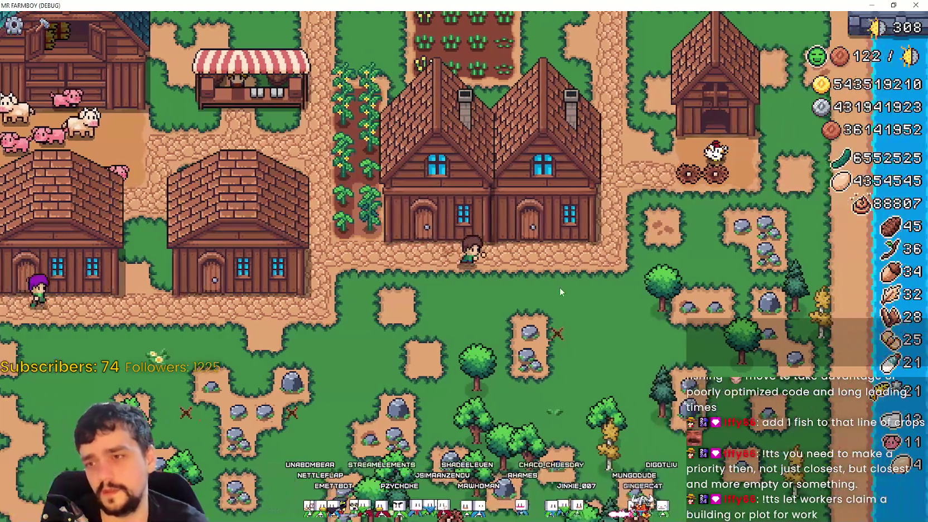
{"action": "key", "text": "d"}
{"action": "key", "text": "s"}
{"action": "key", "text": "w"}
{"action": "key", "text": "d"}
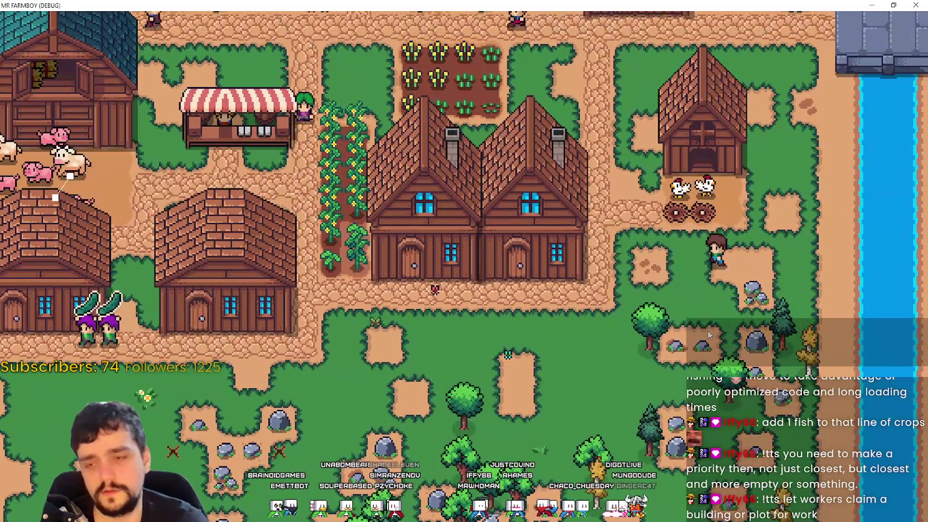
{"action": "key", "text": "s"}
{"action": "key", "text": "s"}
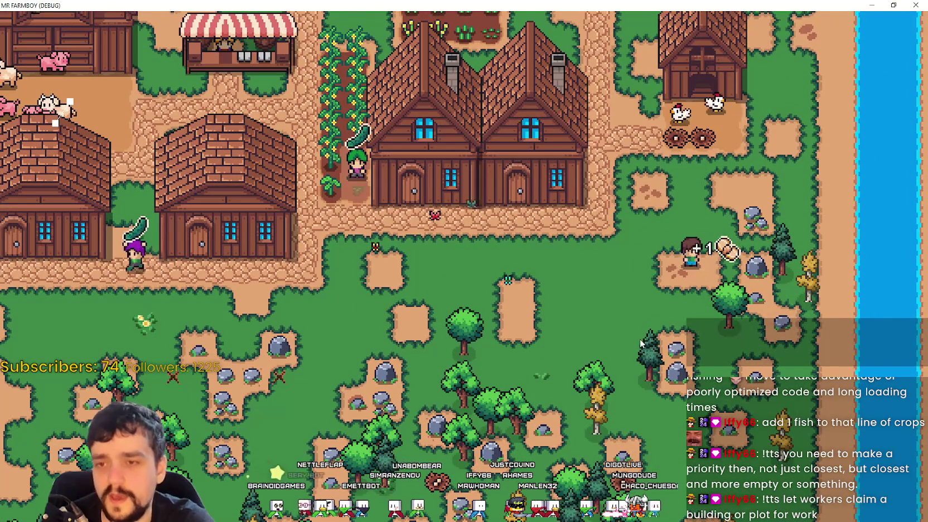
{"action": "key", "text": "a"}
{"action": "key", "text": "s"}
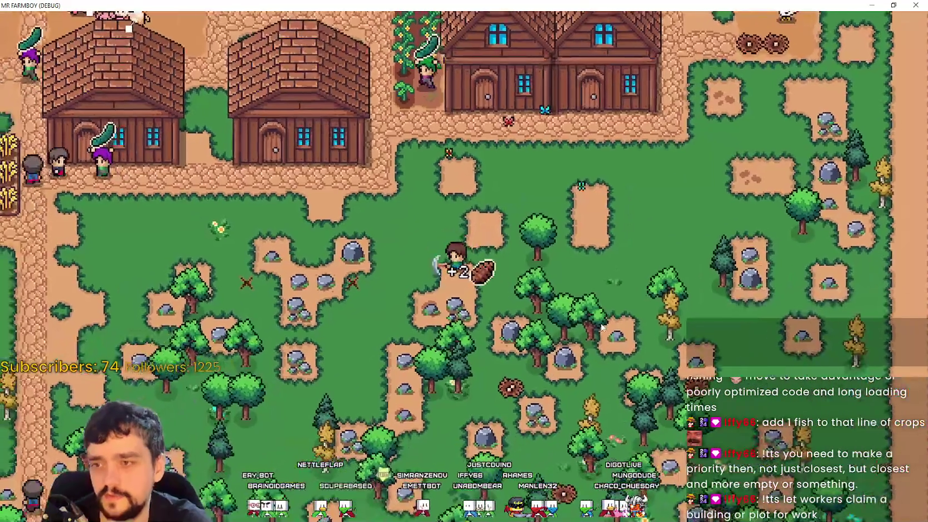
{"action": "key", "text": "a"}
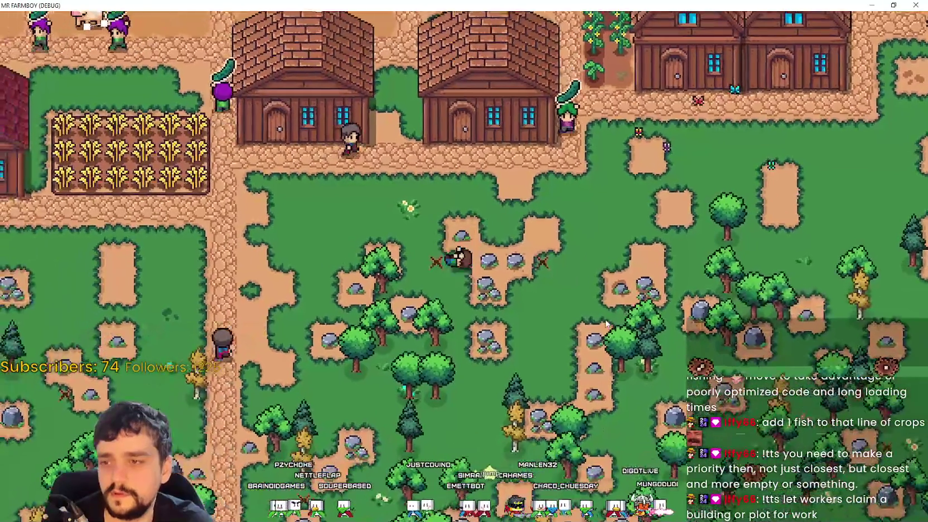
- Walk the farmer back up the path and across the farm past the houses and barns
{"action": "key", "text": "w"}
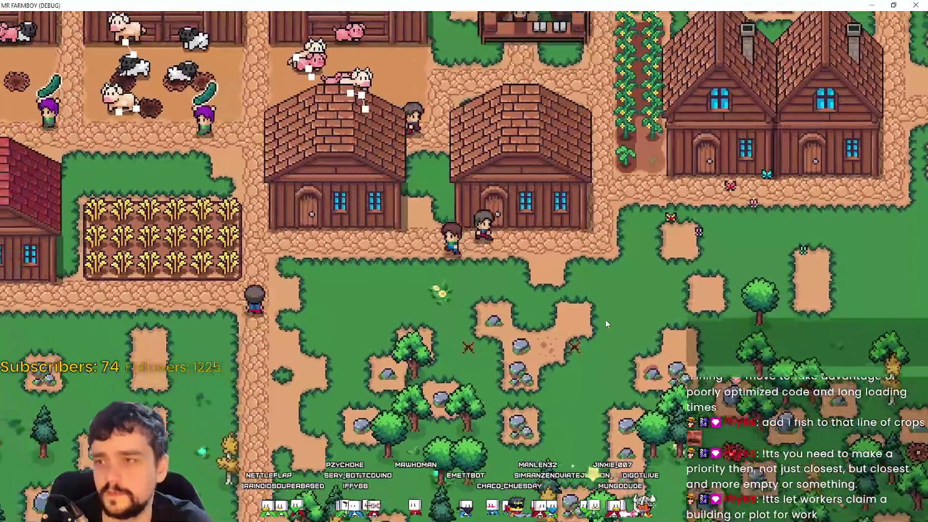
{"action": "key", "text": "w"}
{"action": "key", "text": "d"}
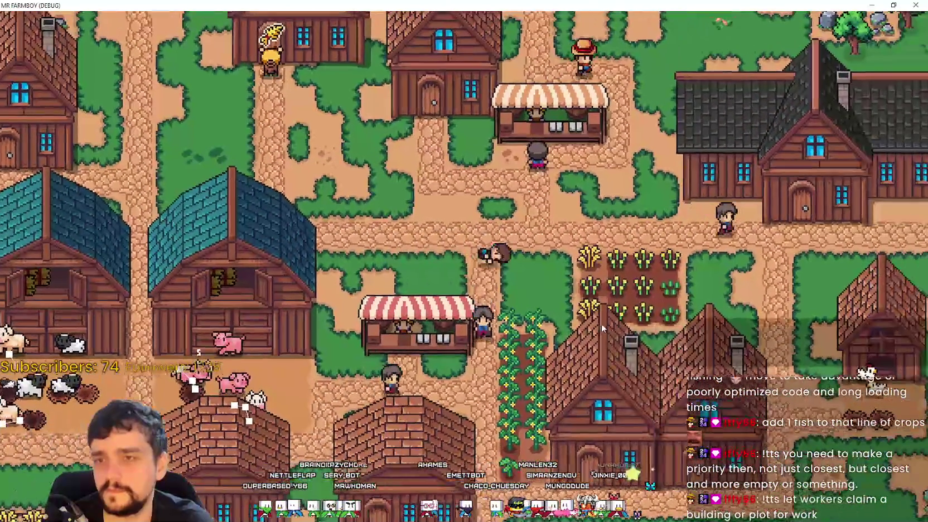
{"action": "key", "text": "s"}
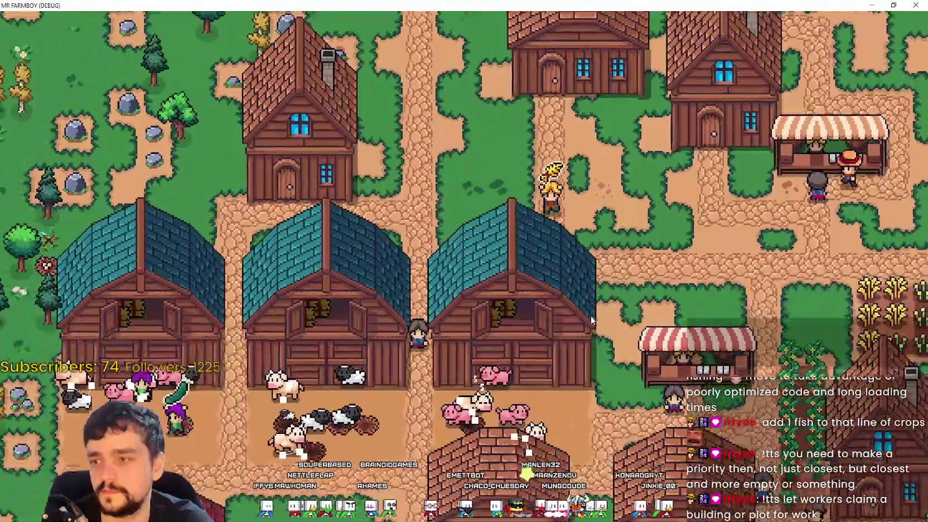
{"action": "key", "text": "s"}
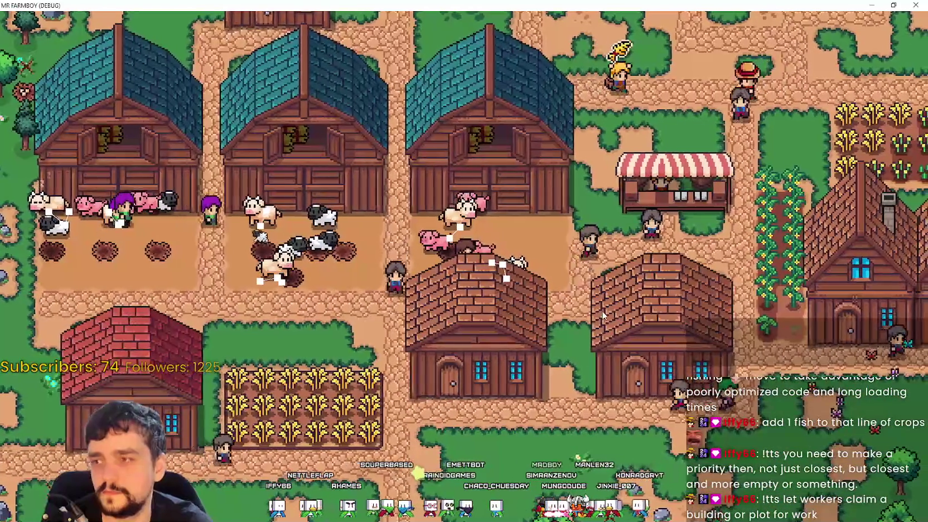
{"action": "key", "text": "d"}
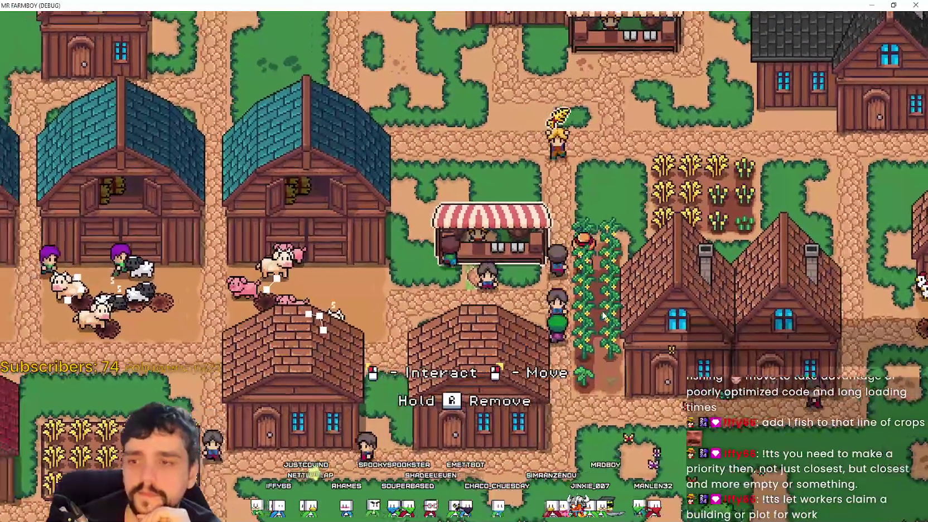
{"action": "key", "text": "w"}
{"action": "key", "text": "d"}
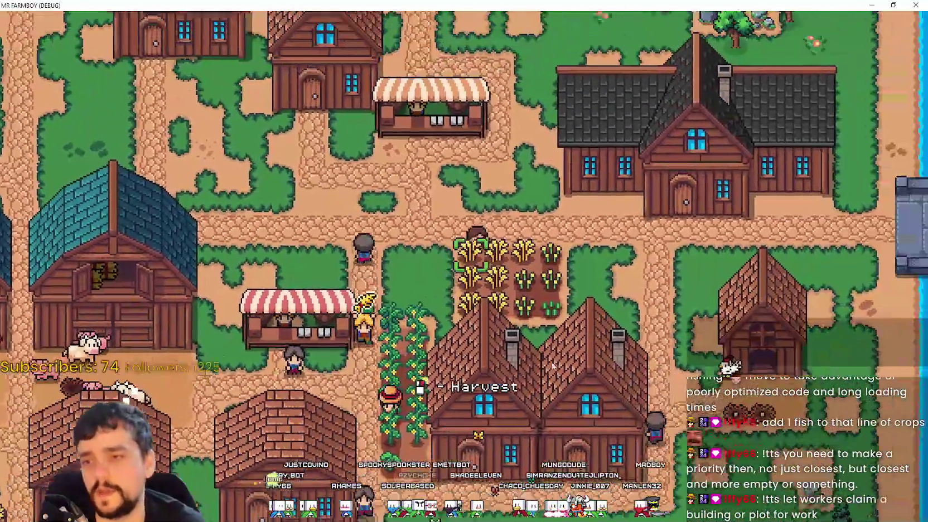
- Inspect a house's and the coop's details, then bring up the save games list
{"action": "key", "text": "Escape"}
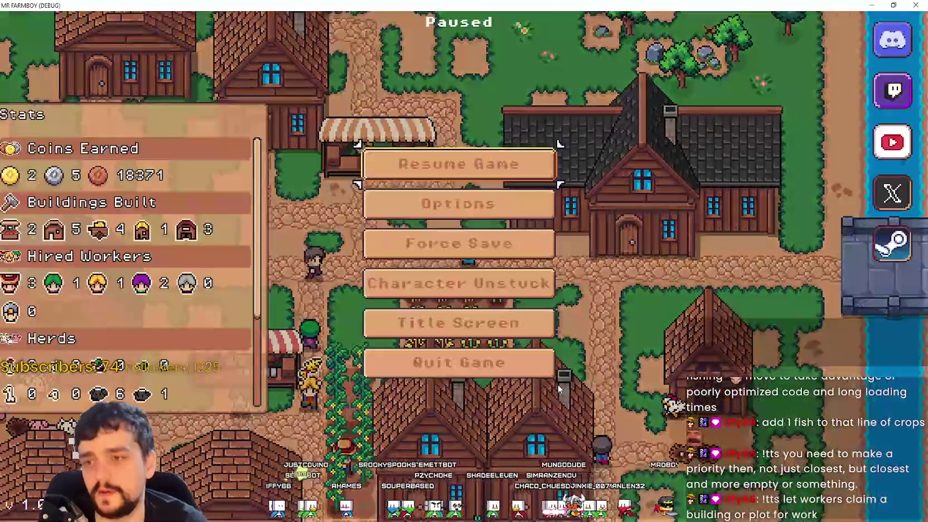
{"action": "key", "text": "Escape"}
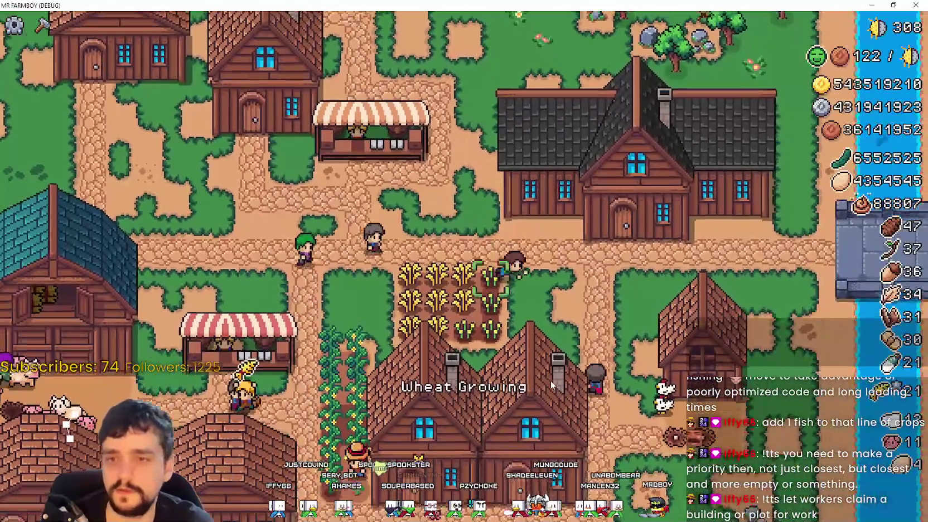
{"action": "left_click", "coordinate": [550, 381]}
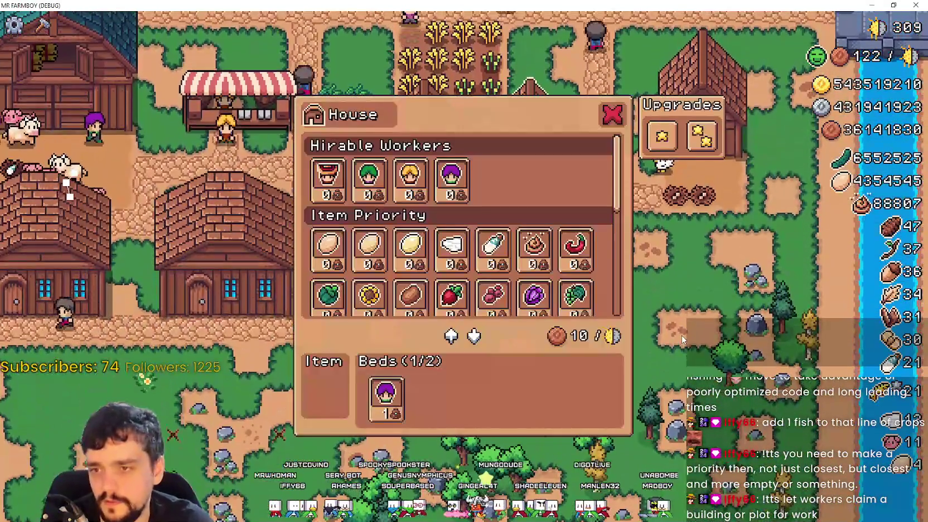
{"action": "key", "text": "Escape"}
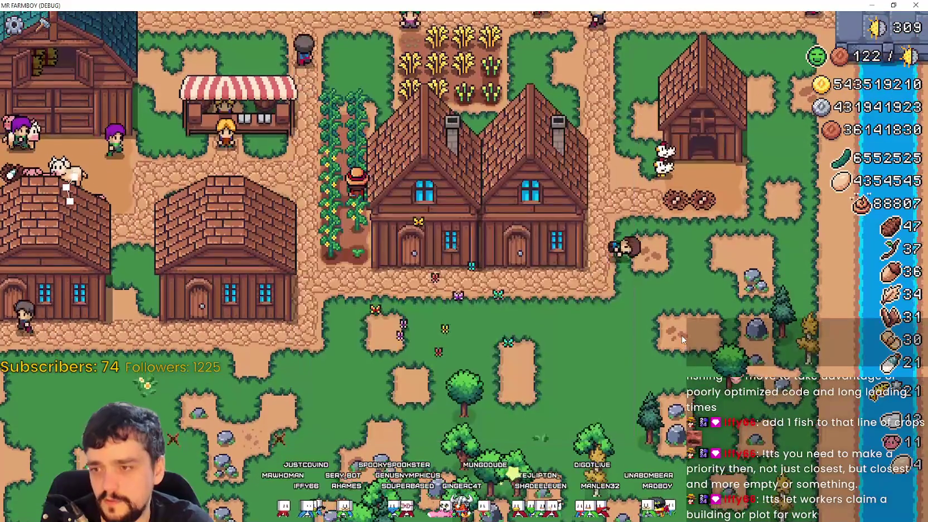
{"action": "key", "text": "w"}
{"action": "left_click", "coordinate": [682, 335]}
{"action": "key", "text": "Escape"}
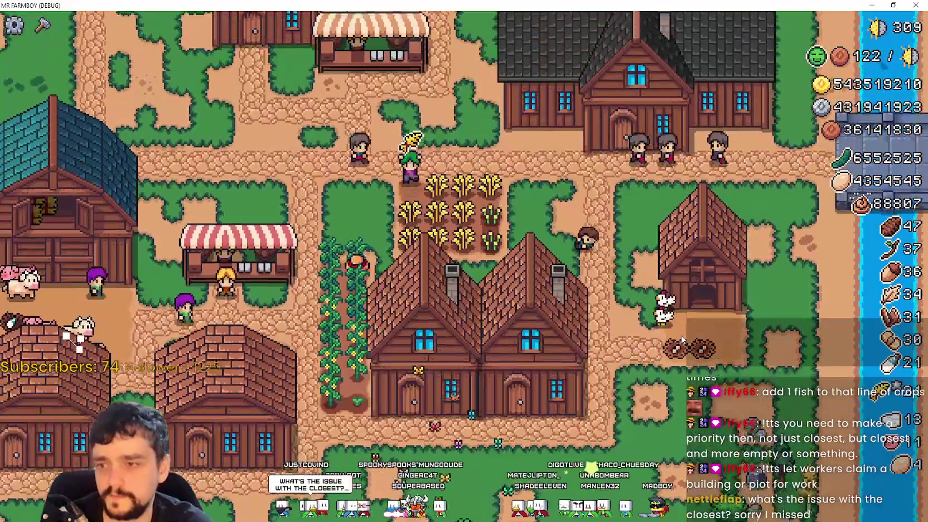
{"action": "key", "text": "Escape"}
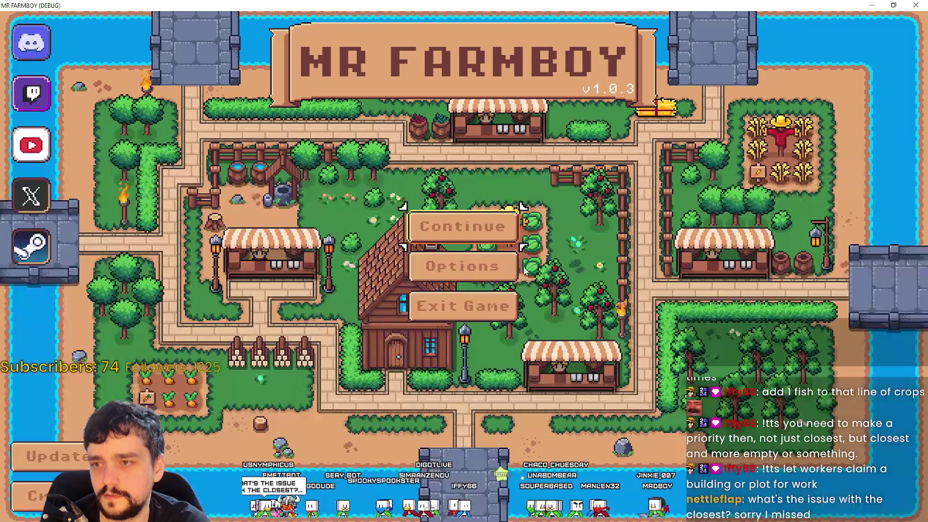
{"action": "left_click", "coordinate": [460, 226]}
- Load Save 1 and pan the map north and south over its farm
{"action": "left_click", "coordinate": [449, 197]}
{"action": "left_click", "coordinate": [449, 202]}
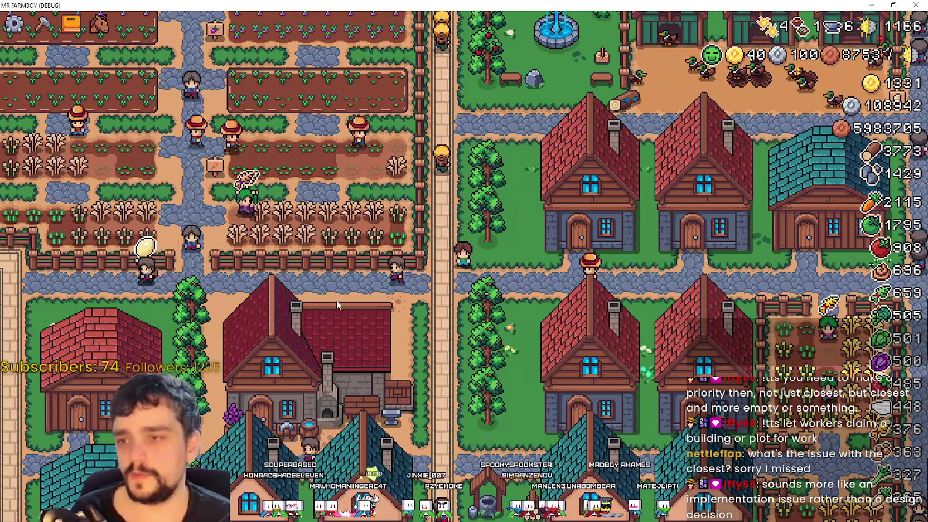
{"action": "key", "text": "w"}
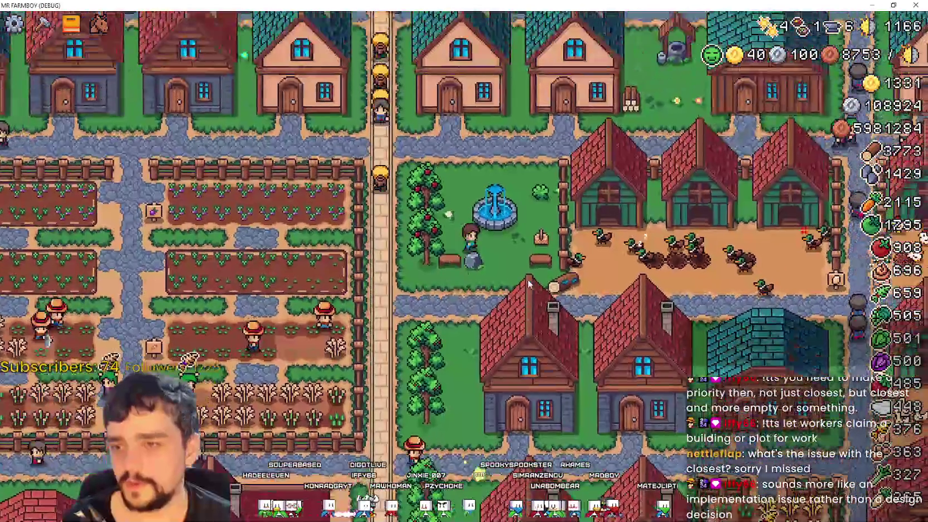
{"action": "key", "text": "w"}
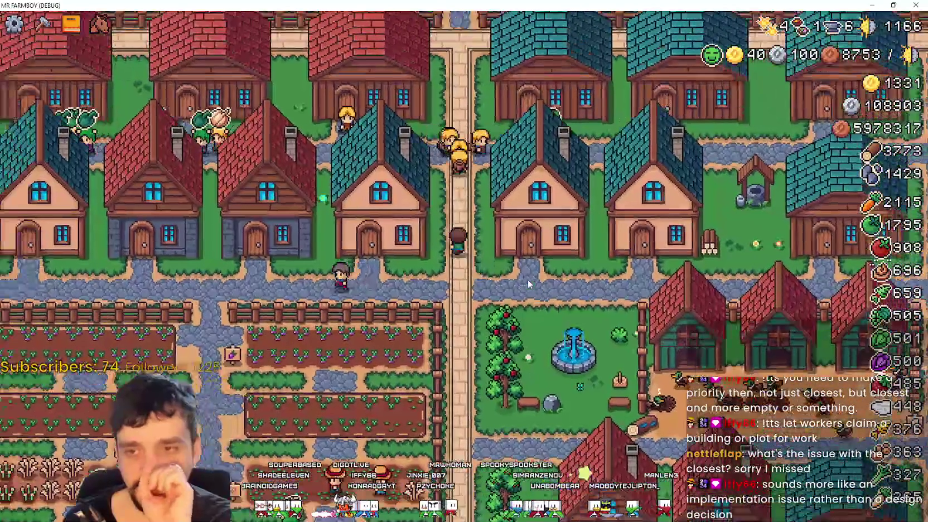
{"action": "key", "text": "s"}
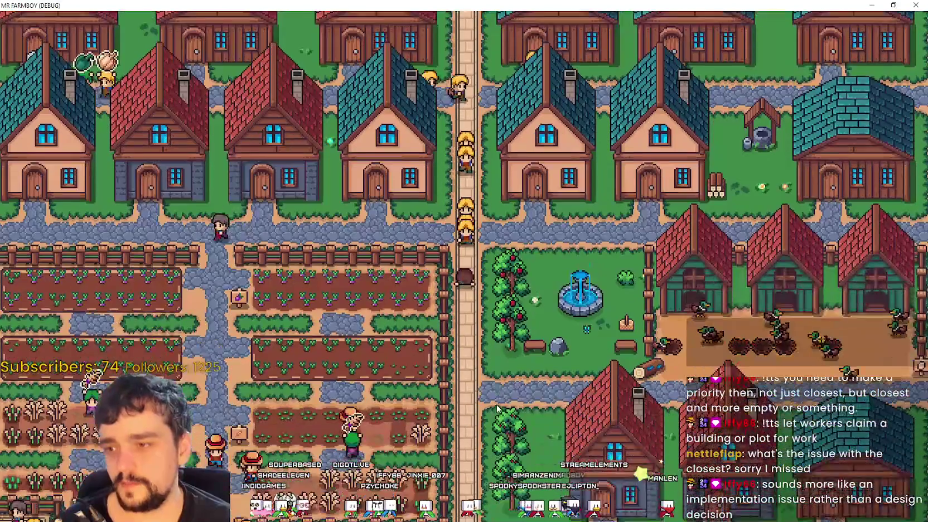
{"action": "key", "text": "s"}
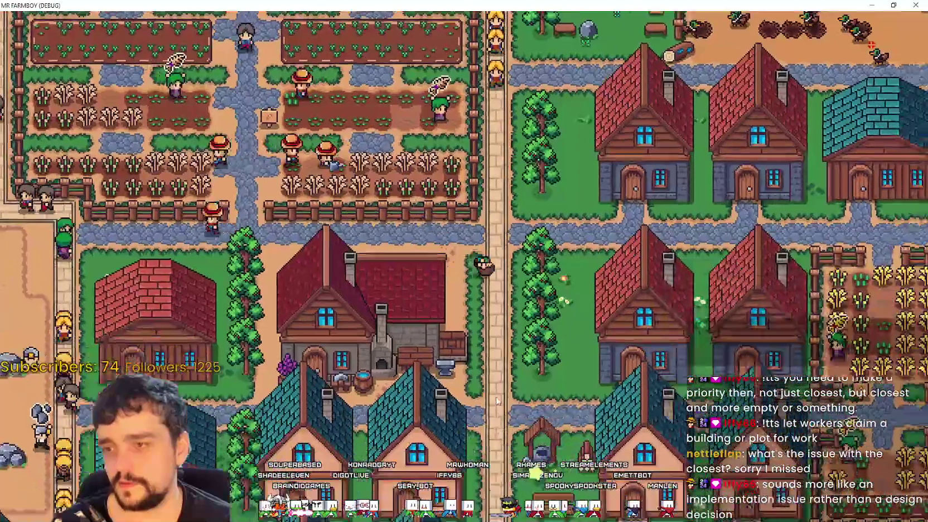
- Tour the fountain, houses, crop fields and courtyard, then open the Advancements overview with Tab
{"action": "key", "text": "d"}
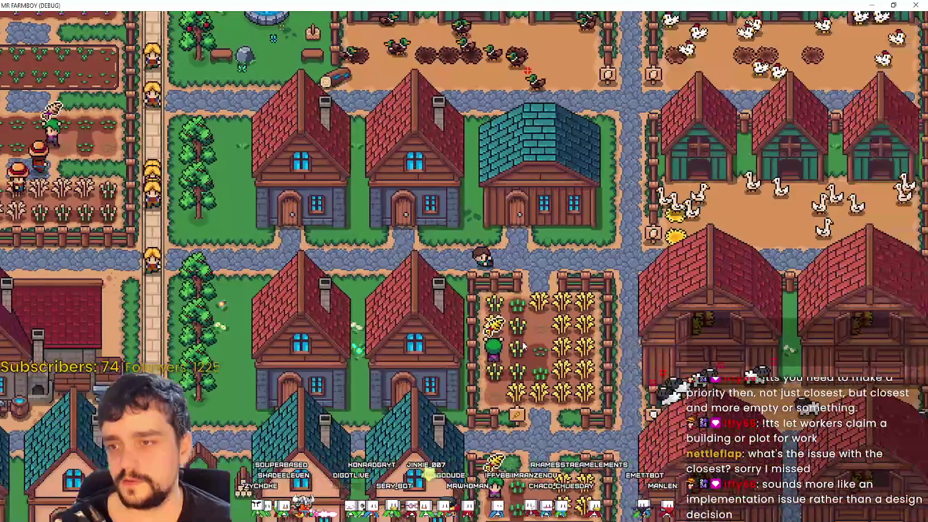
{"action": "key", "text": "w"}
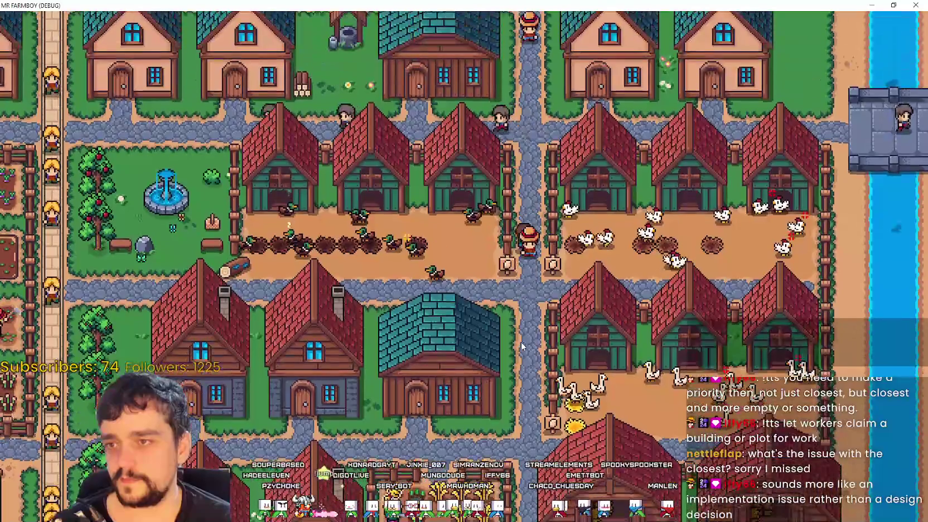
{"action": "key", "text": "a"}
{"action": "scroll", "coordinate": [520, 341], "scroll_direction": "up", "scroll_amount": 3}
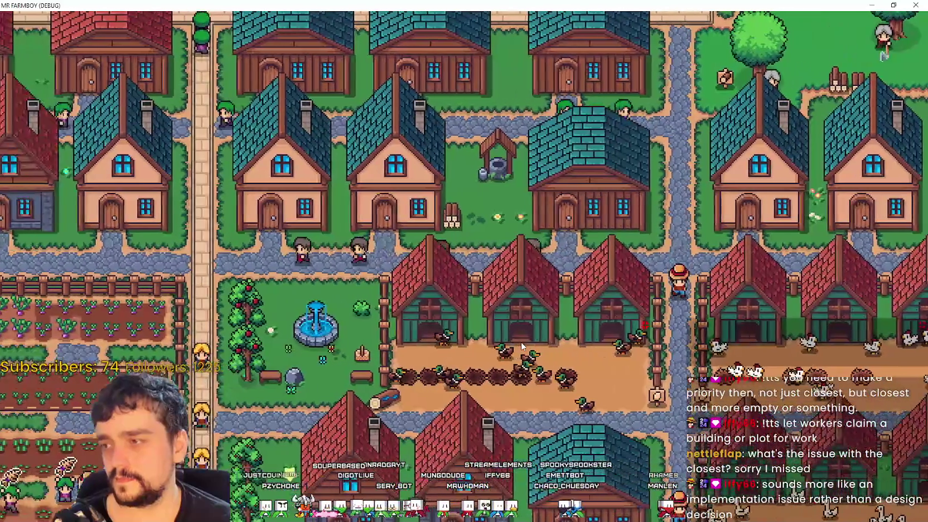
{"action": "key", "text": "a"}
{"action": "key", "text": "w"}
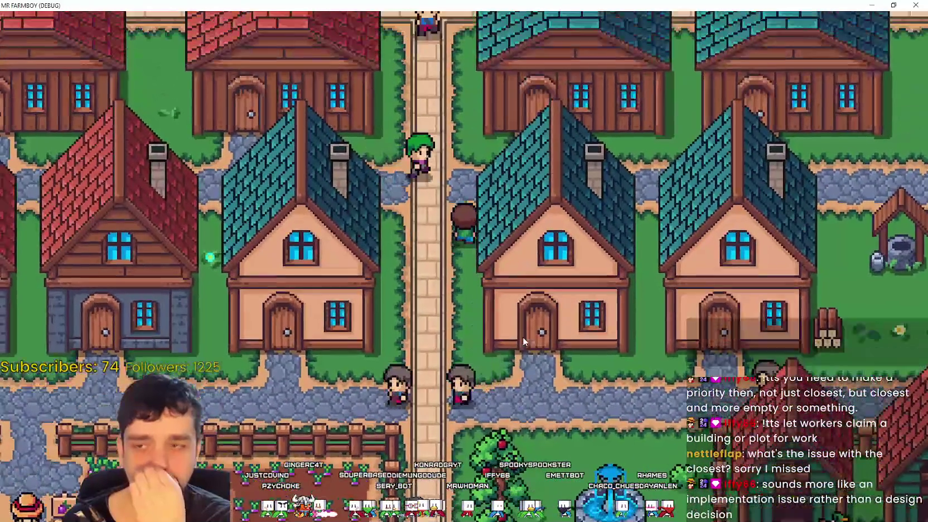
{"action": "key", "text": "w"}
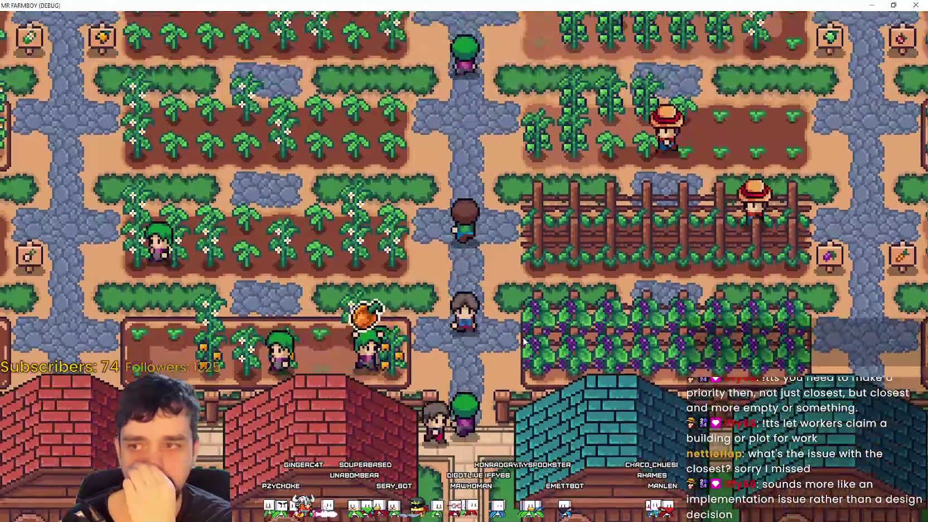
{"action": "key", "text": "w"}
{"action": "key", "text": "d"}
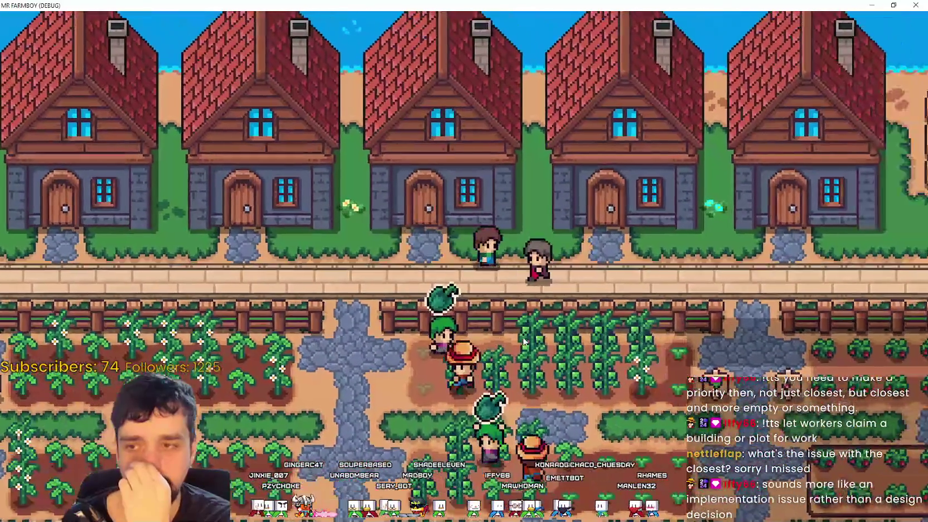
{"action": "key", "text": "d"}
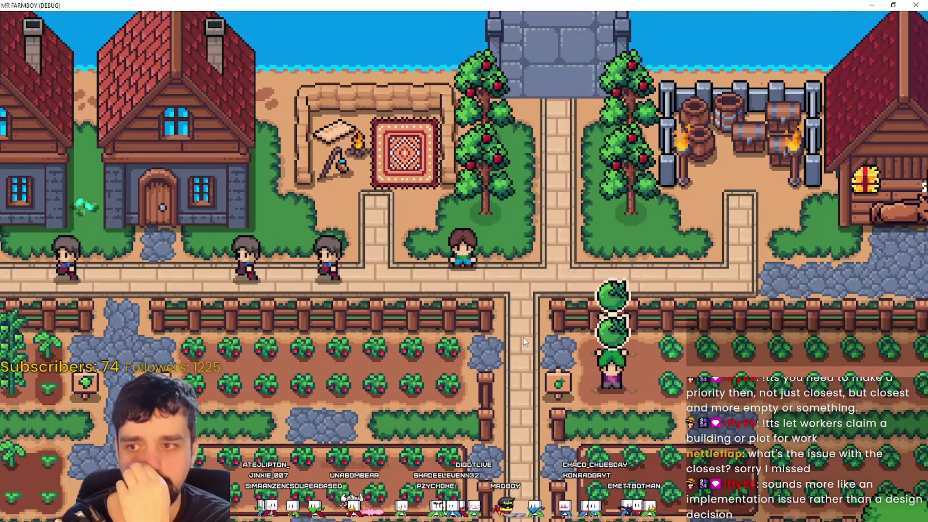
{"action": "key", "text": "Tab"}
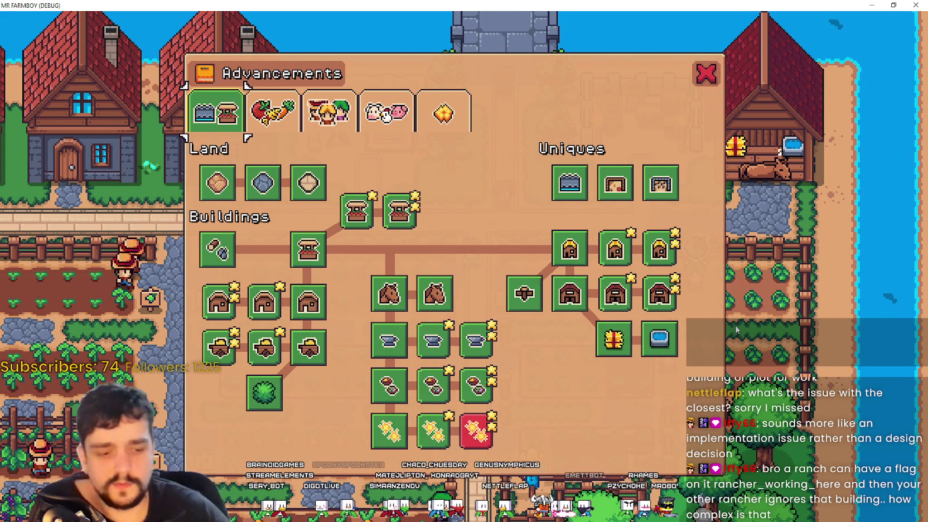
- Browse the Crops, Workers, Animals and Decorations advancement tabs, ending on Animals
{"action": "left_click", "coordinate": [272, 111]}
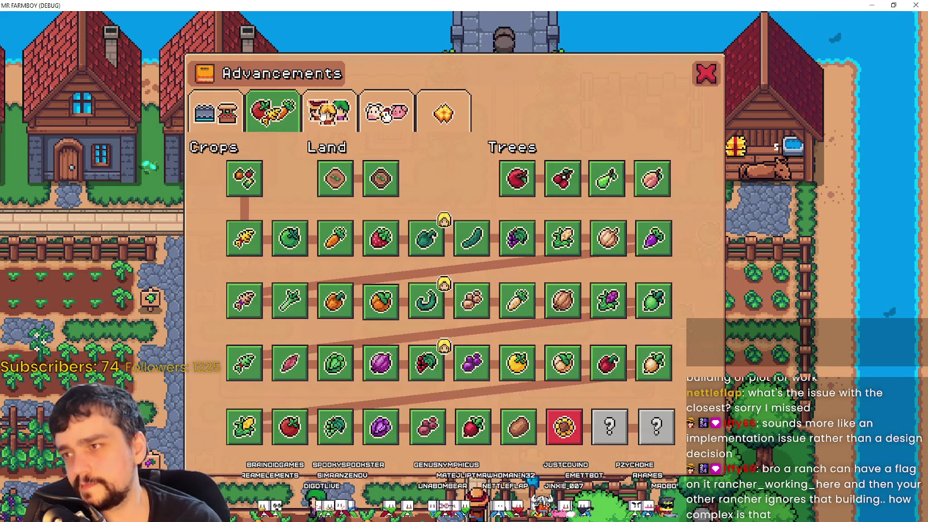
{"action": "left_click", "coordinate": [328, 111]}
{"action": "left_click", "coordinate": [386, 112]}
{"action": "left_click", "coordinate": [447, 114]}
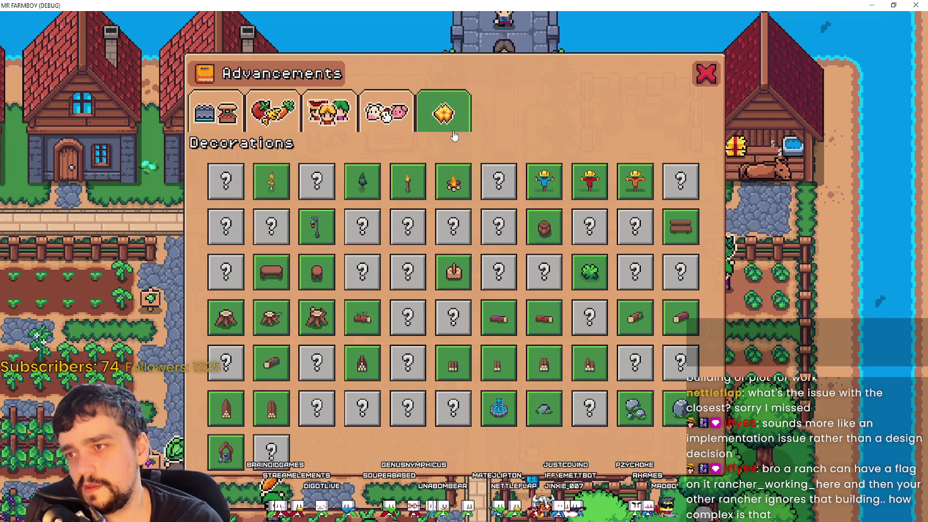
{"action": "left_click", "coordinate": [399, 112]}
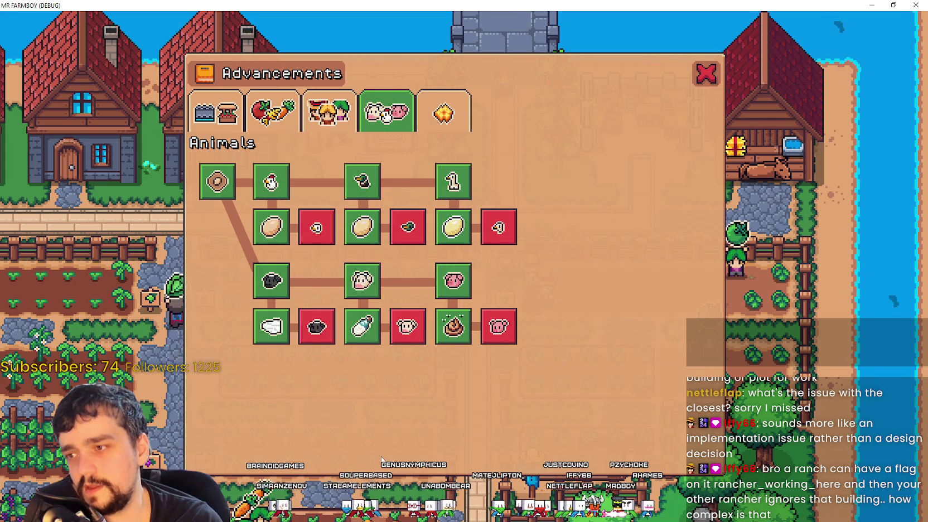